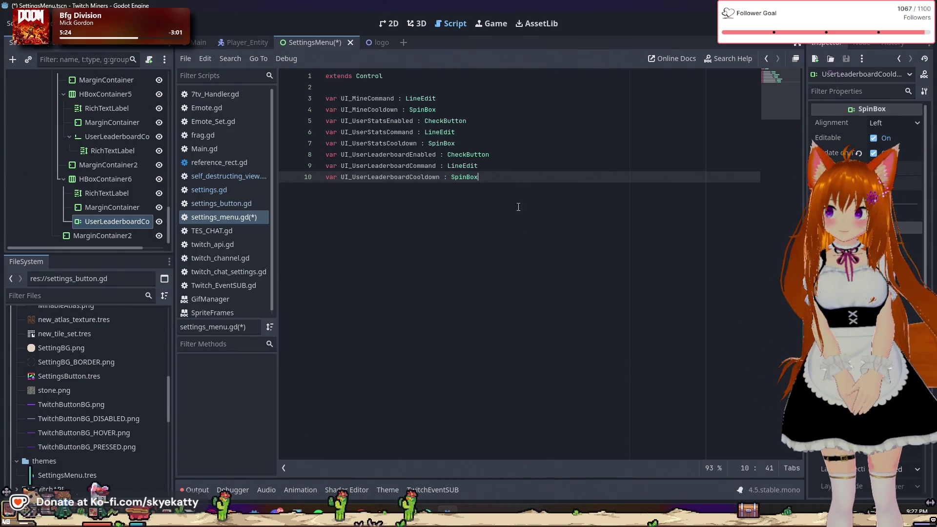
# - Add blank lines after the variable declarations and write func _ready(): with an indented body line
pyautogui.press('Return')
pyautogui.press('Return')
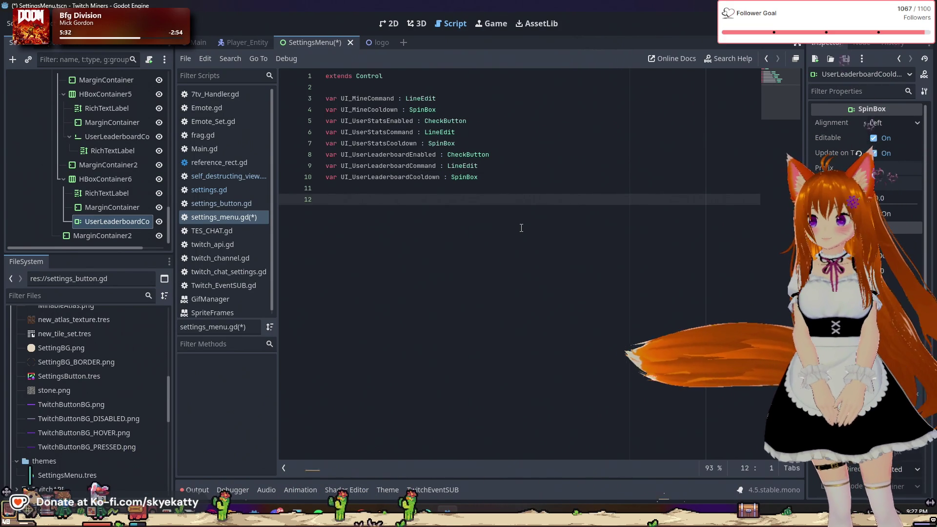
pyautogui.press('Return')
pyautogui.write('func')
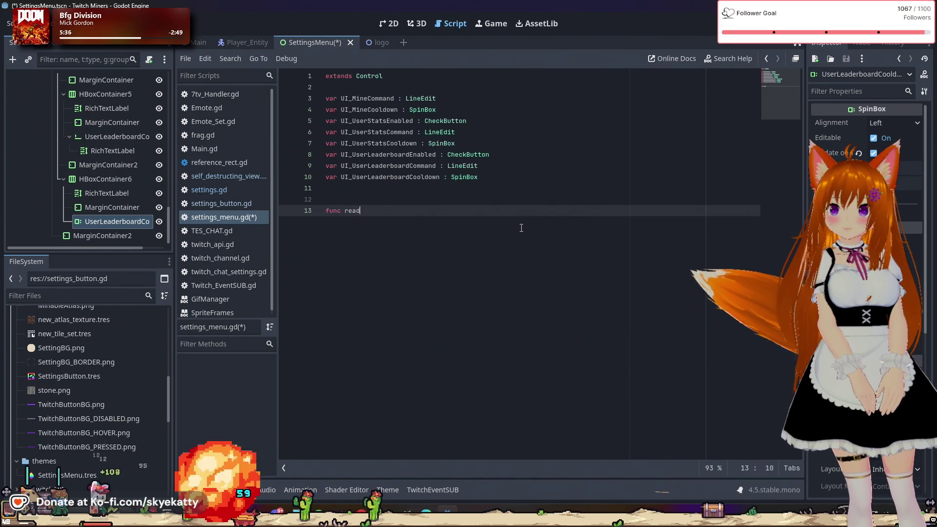
pyautogui.write(' _re')
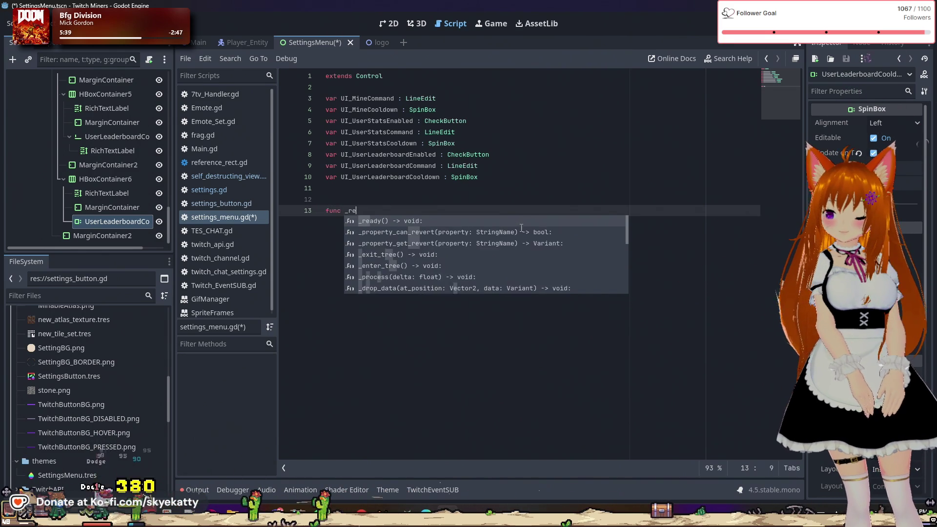
pyautogui.write('ady()')
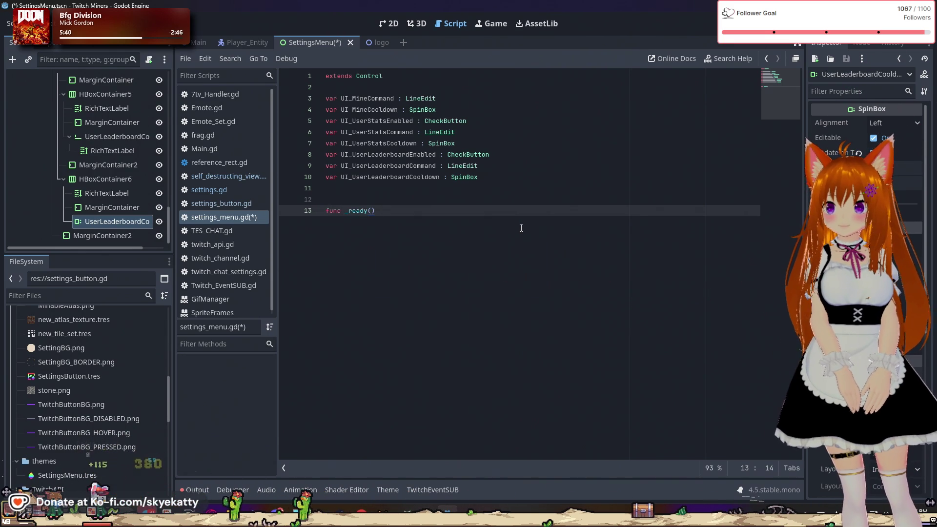
pyautogui.write(':')
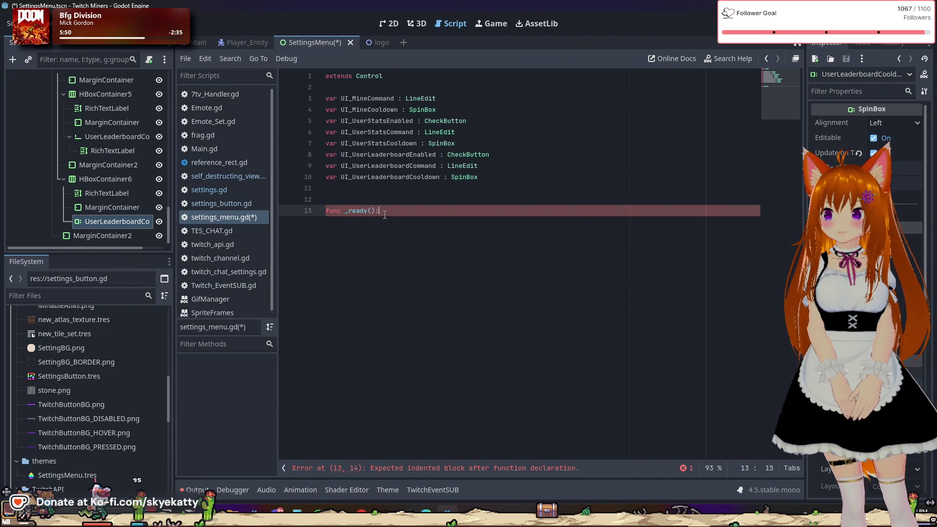
pyautogui.press('Return')
pyautogui.write('UI_')
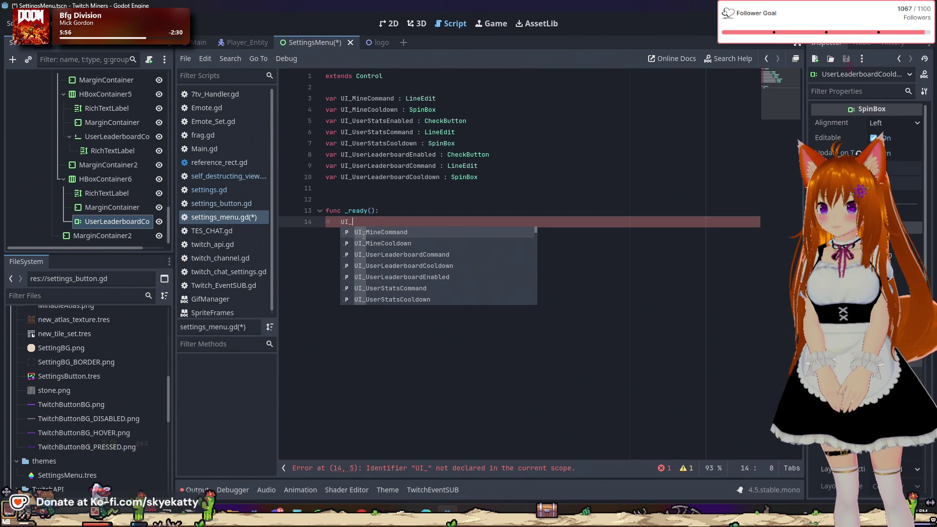
# - Write UI_MineCommand = find_child("MineCommand") as the first line of _ready()
pyautogui.press('Return')
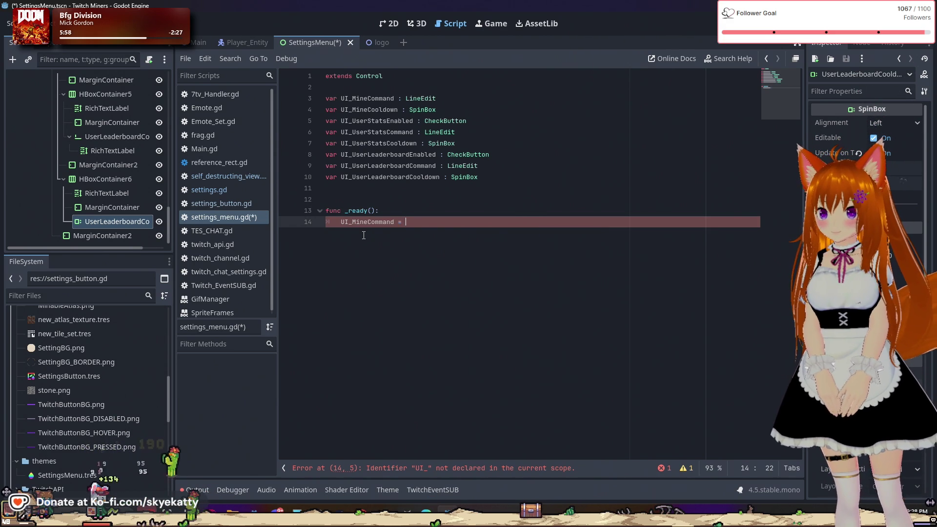
pyautogui.write('= ')
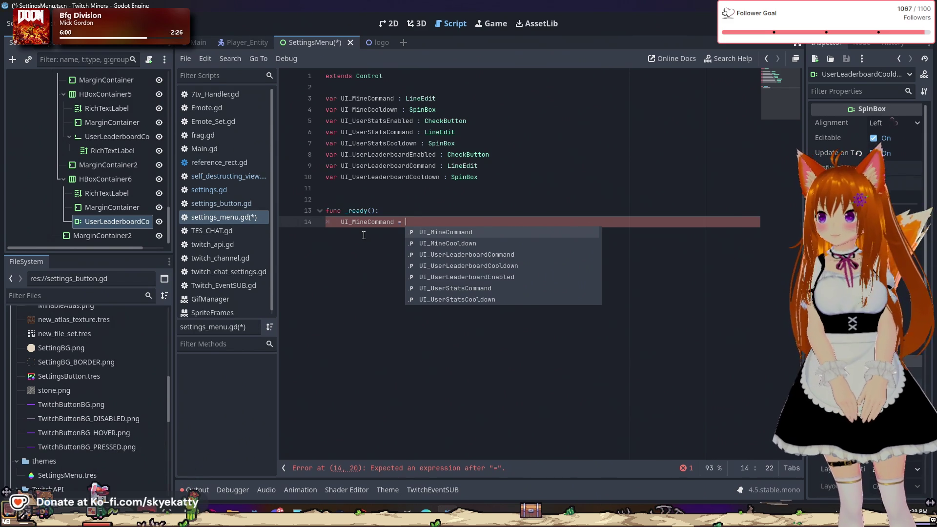
pyautogui.write('find')
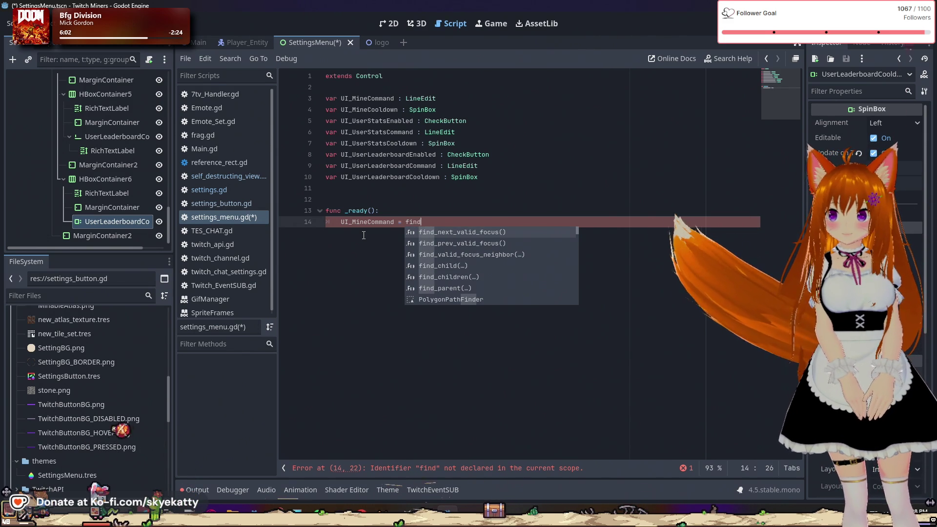
pyautogui.press('Down')
pyautogui.press('Down')
pyautogui.press('Return')
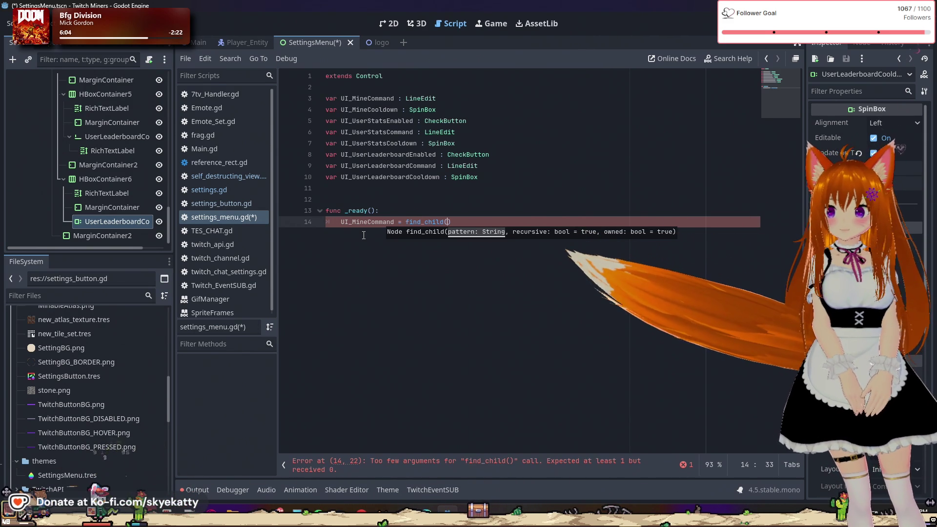
pyautogui.write('"Mine')
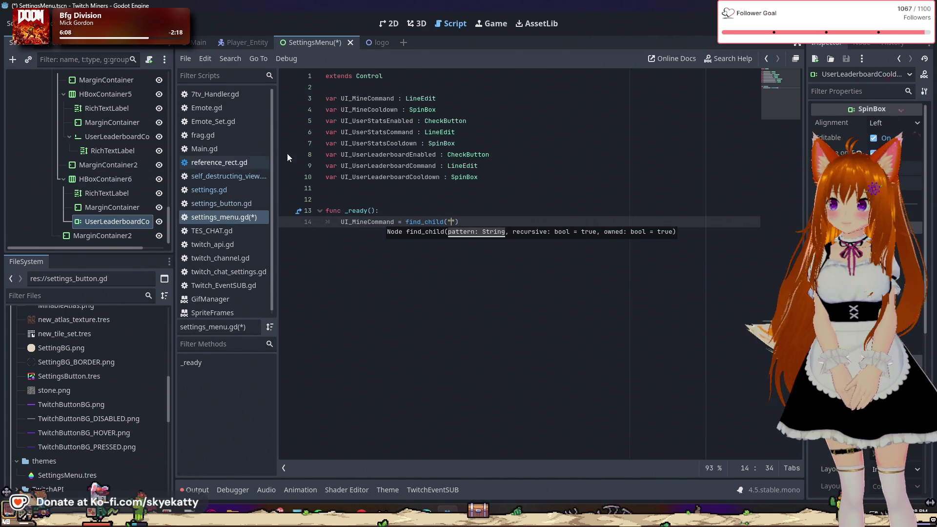
pyautogui.write('Command')
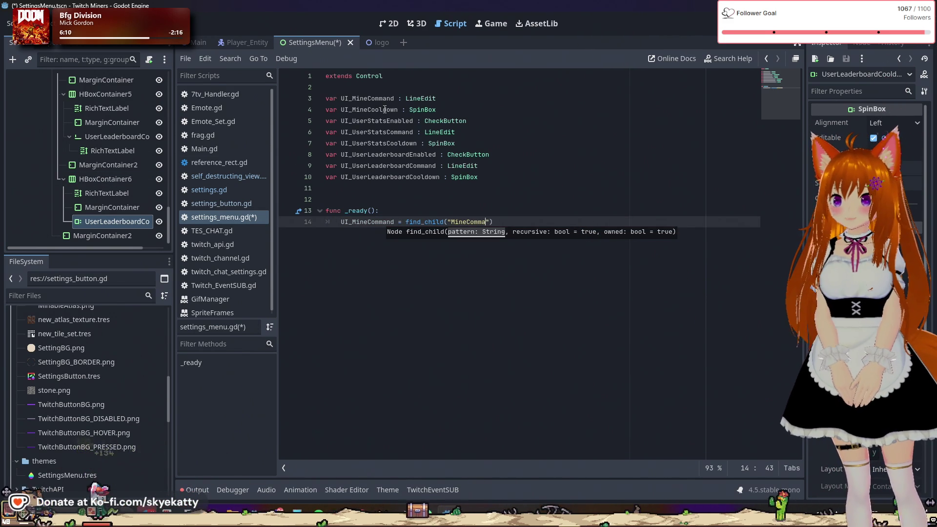
pyautogui.click(405, 132)
pyautogui.click(527, 263)
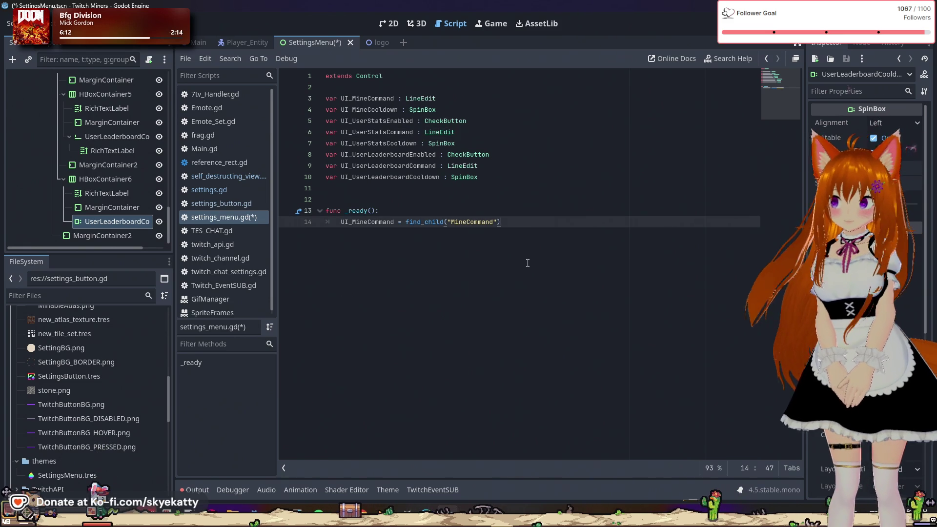
# - Start the next line with UI_MineCommand. and dismiss the member suggestions
pyautogui.press('Return')
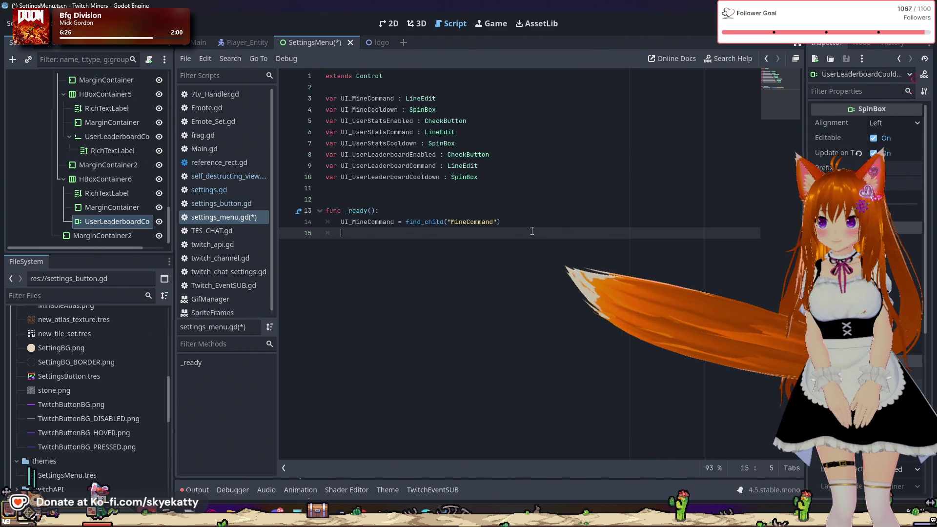
pyautogui.write('UI')
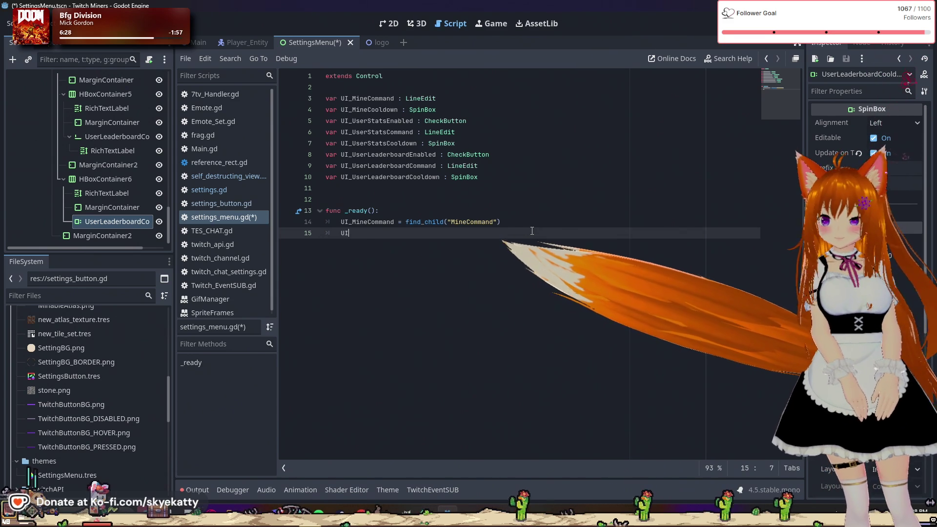
pyautogui.press('Return')
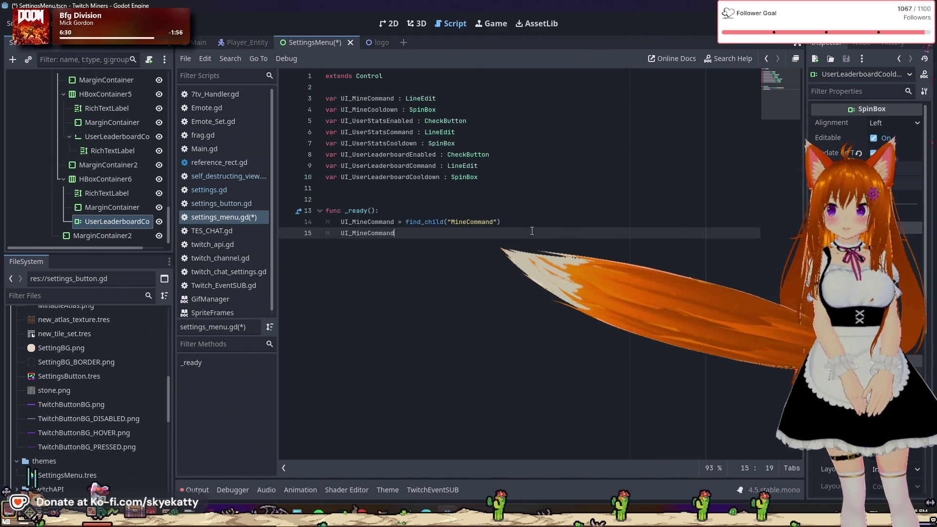
pyautogui.write('.')
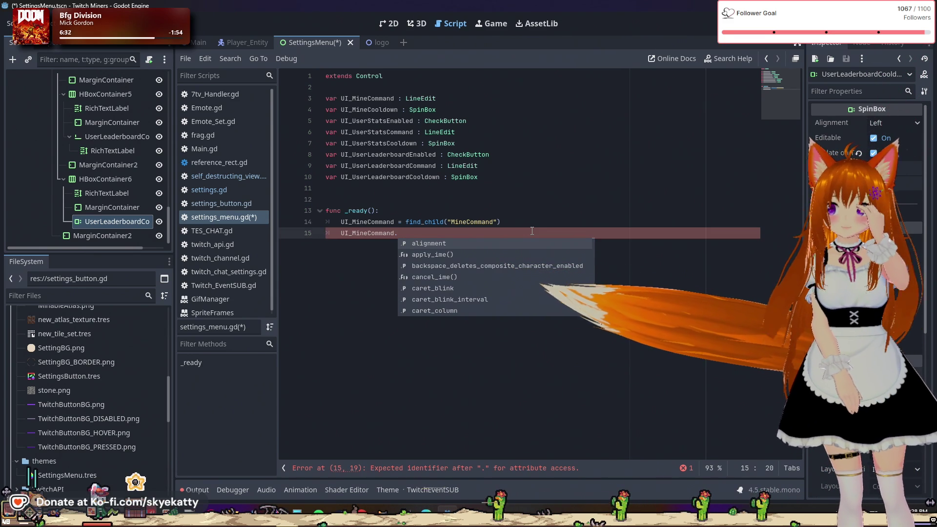
pyautogui.press('Escape')
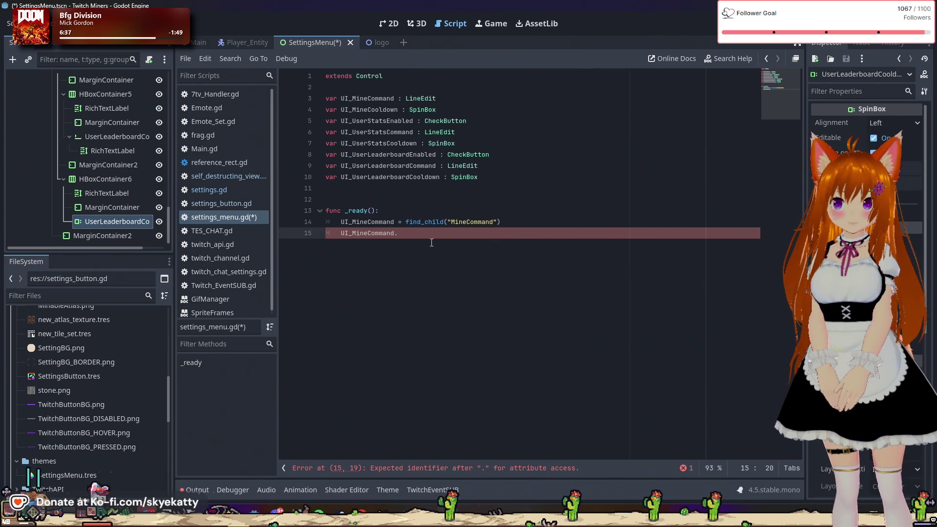
# - Insert an extra empty line directly below extends Control for a new variable
pyautogui.scroll(10, 113, 141)
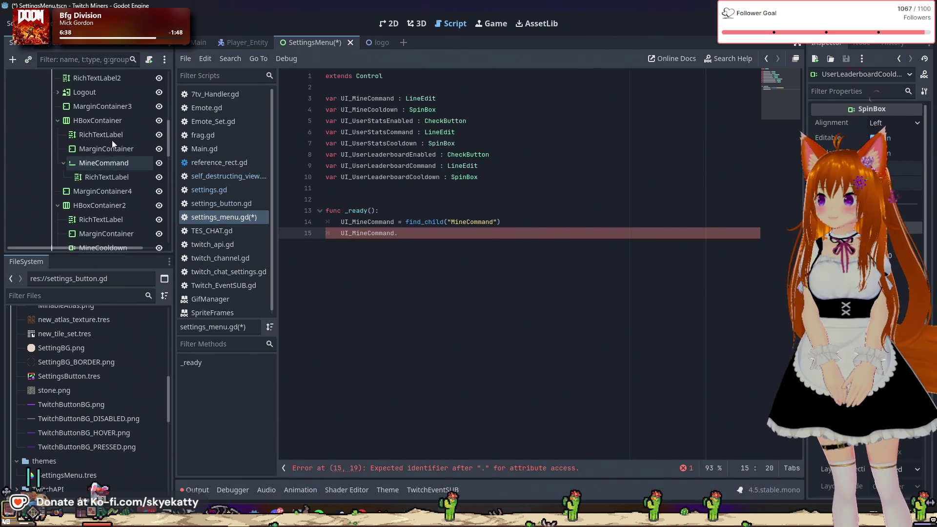
pyautogui.scroll(-5, 112, 139)
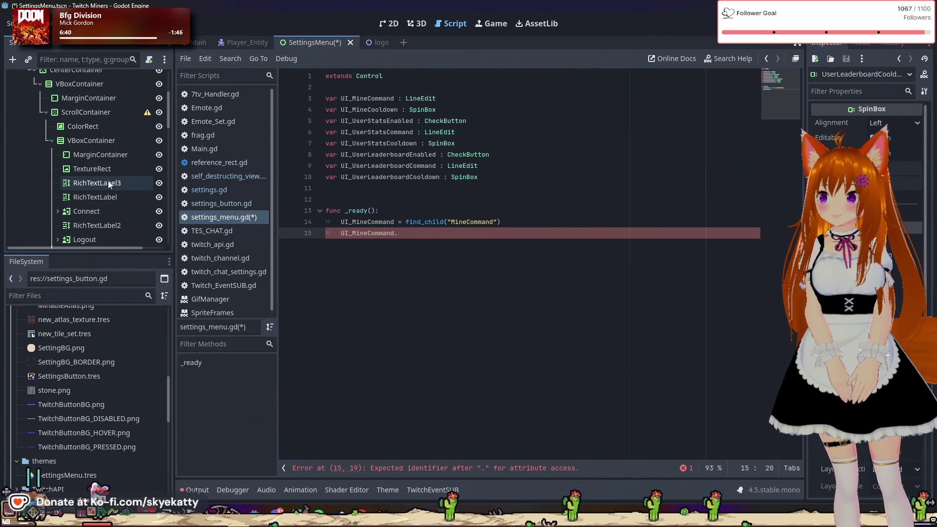
pyautogui.scroll(-1, 120, 208)
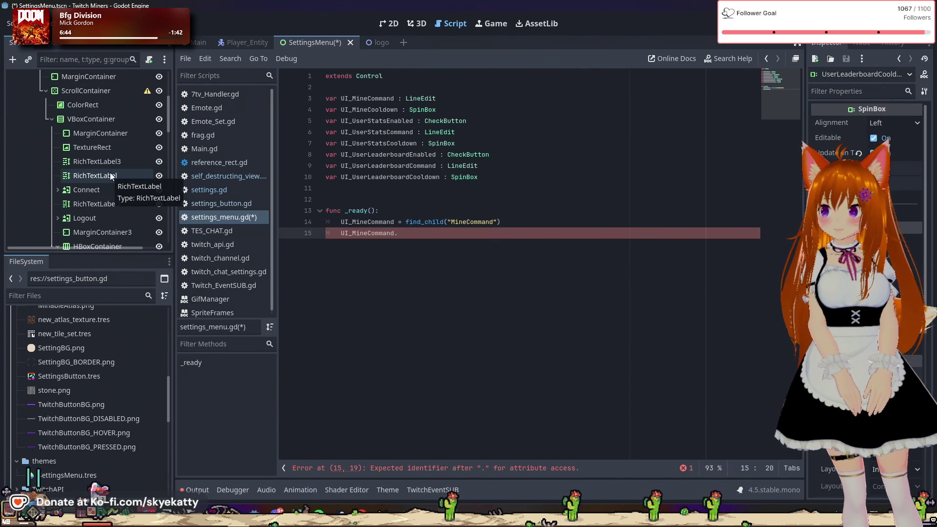
pyautogui.scroll(2, 110, 175)
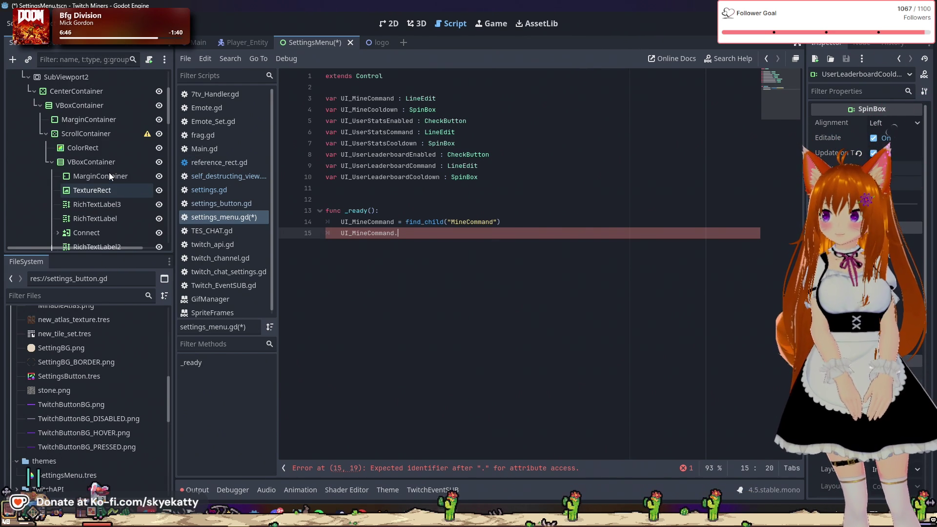
pyautogui.click(384, 86)
pyautogui.press('Return')
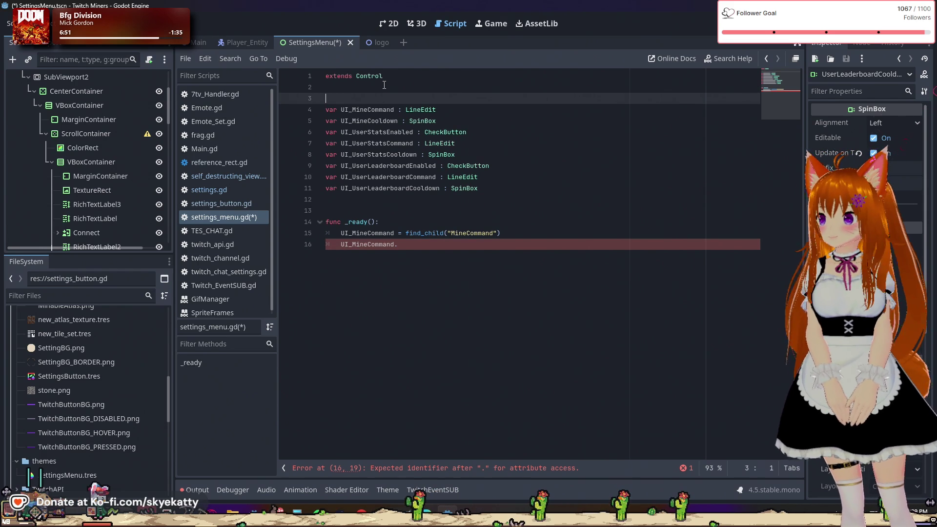
pyautogui.scroll(4, 122, 156)
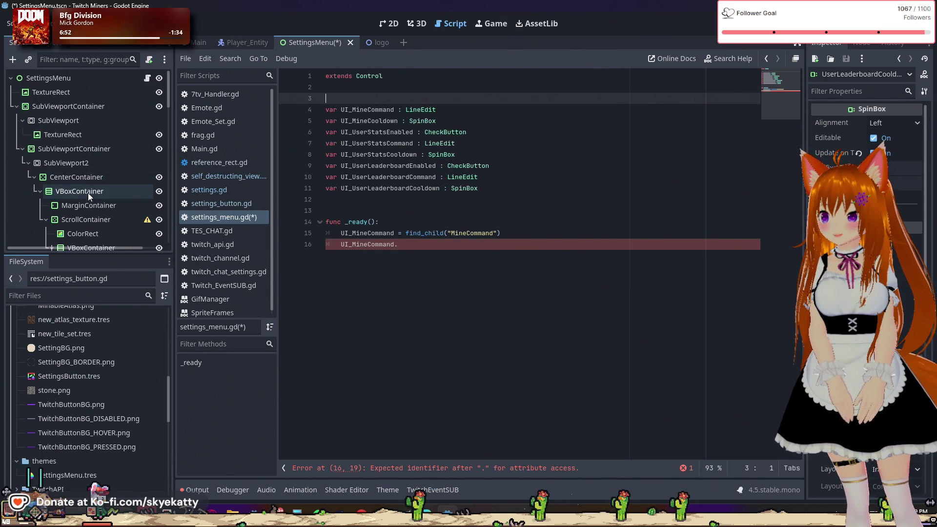
pyautogui.scroll(-4, 98, 162)
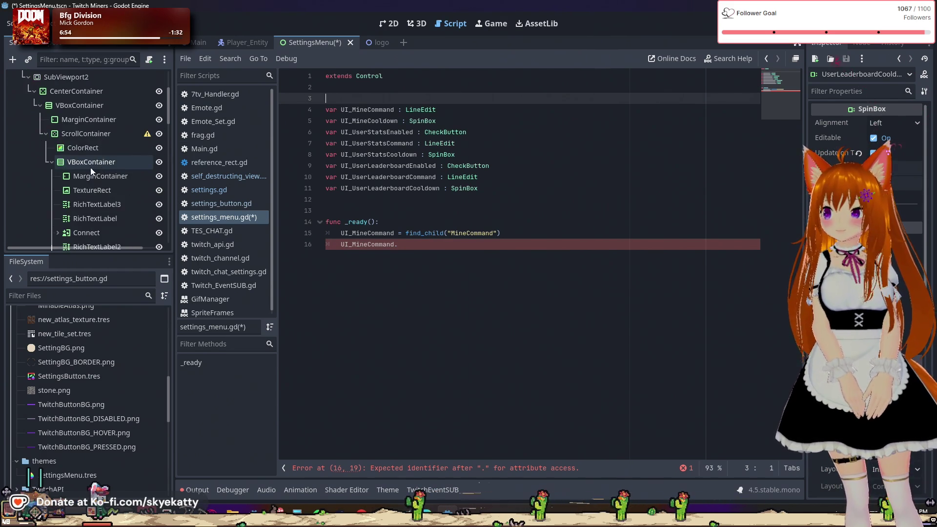
pyautogui.scroll(-3, 102, 166)
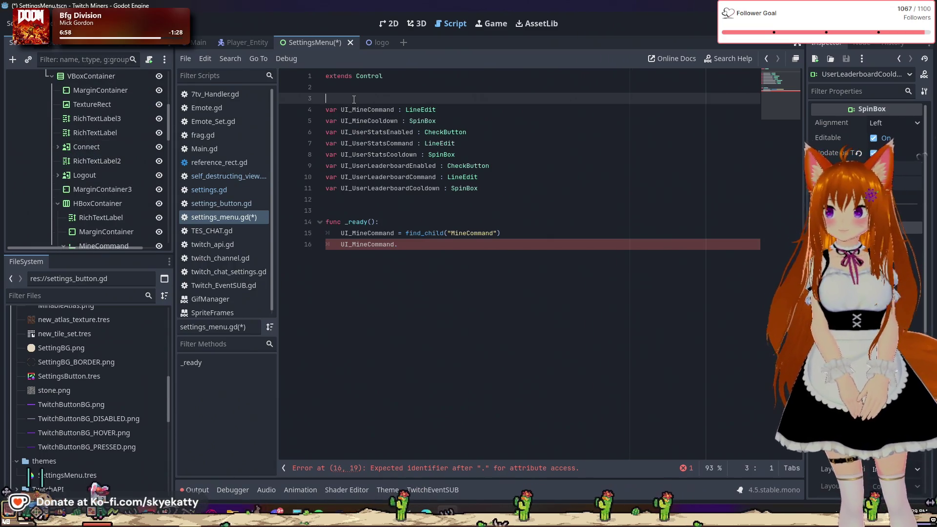
# - Declare var UI_ConnectButton : TextureButton and var UI_LogoutButton : TextureButton, followed by a blank line
pyautogui.write('var UI_Con')
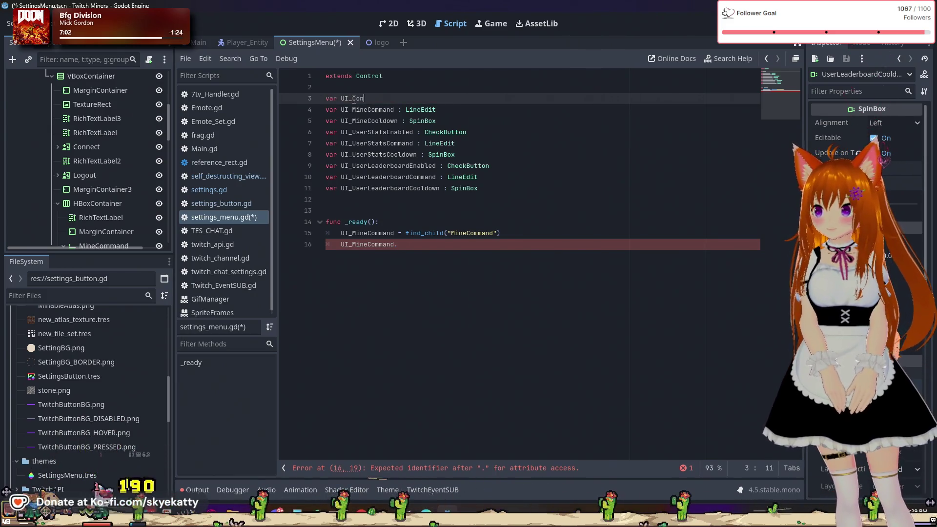
pyautogui.write('nect')
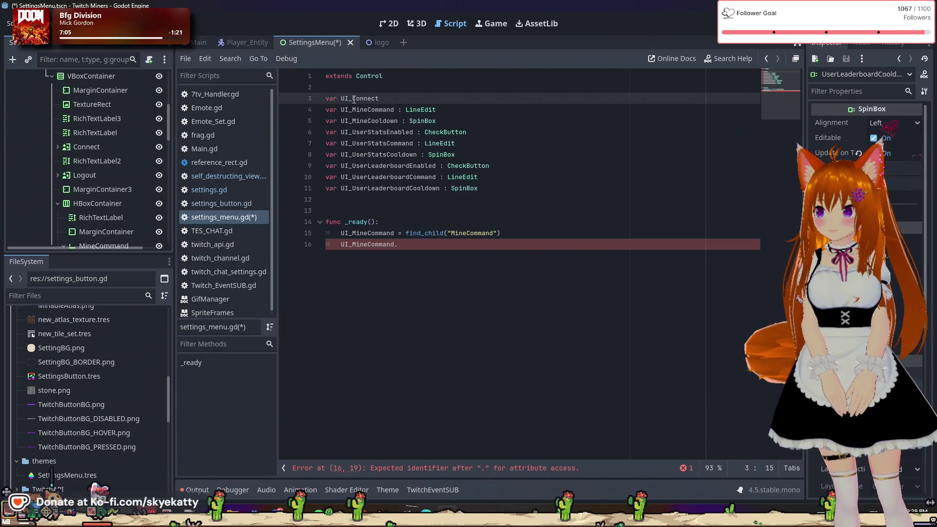
pyautogui.write('Button ')
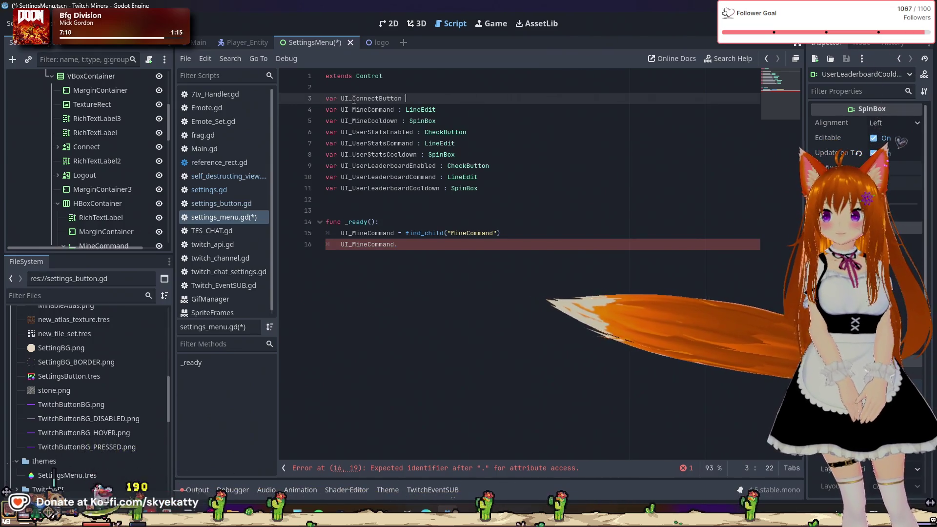
pyautogui.write(': T')
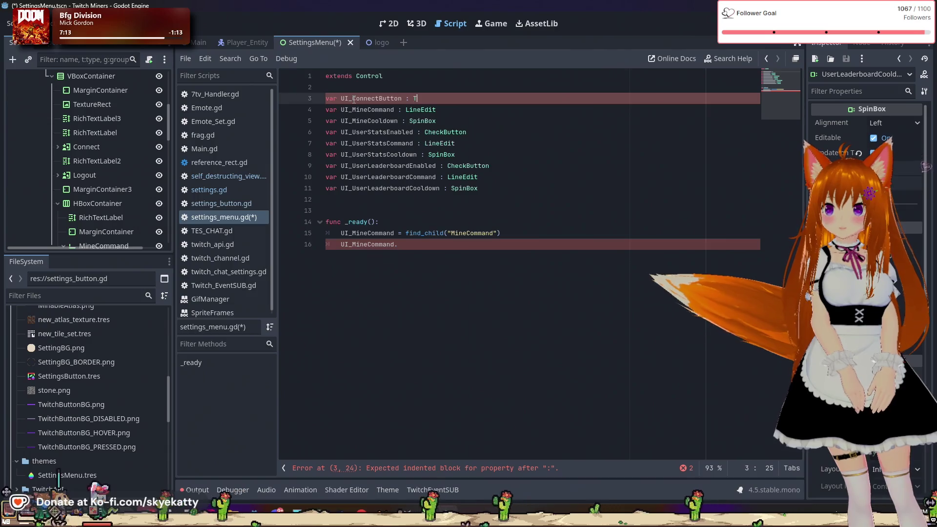
pyautogui.write('exture')
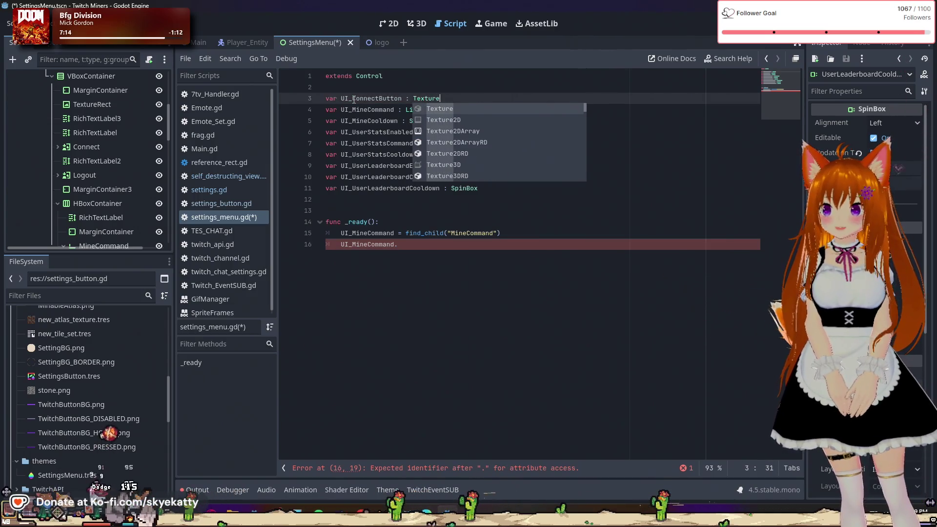
pyautogui.write('Button')
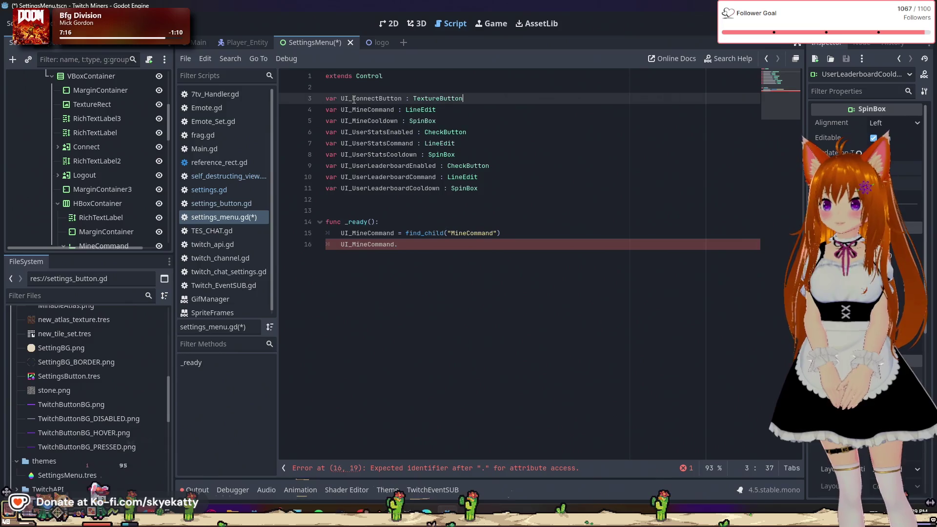
pyautogui.press('Return')
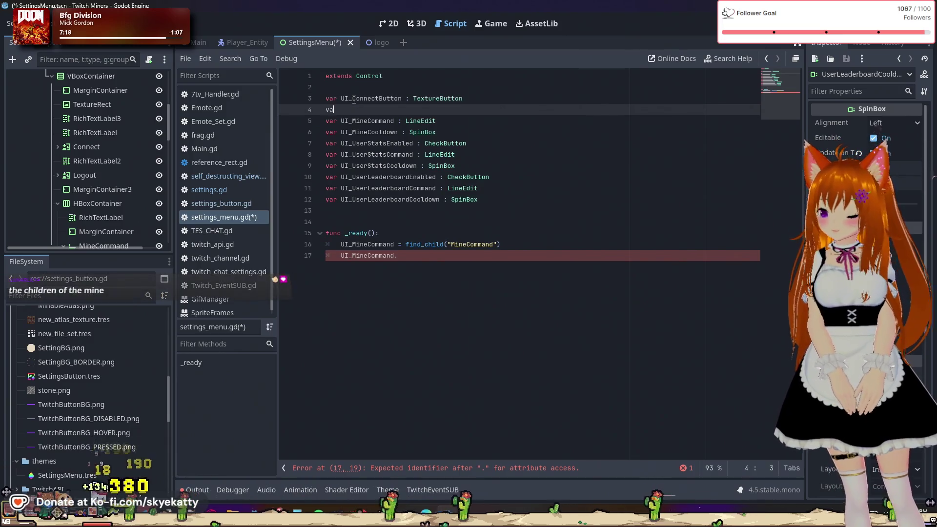
pyautogui.write('var UI_')
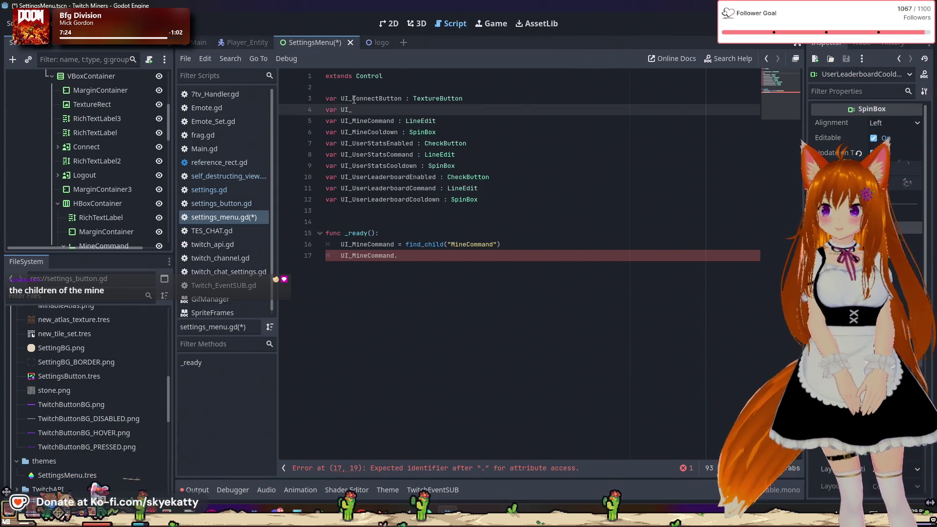
pyautogui.write('LogoutButton : Tex')
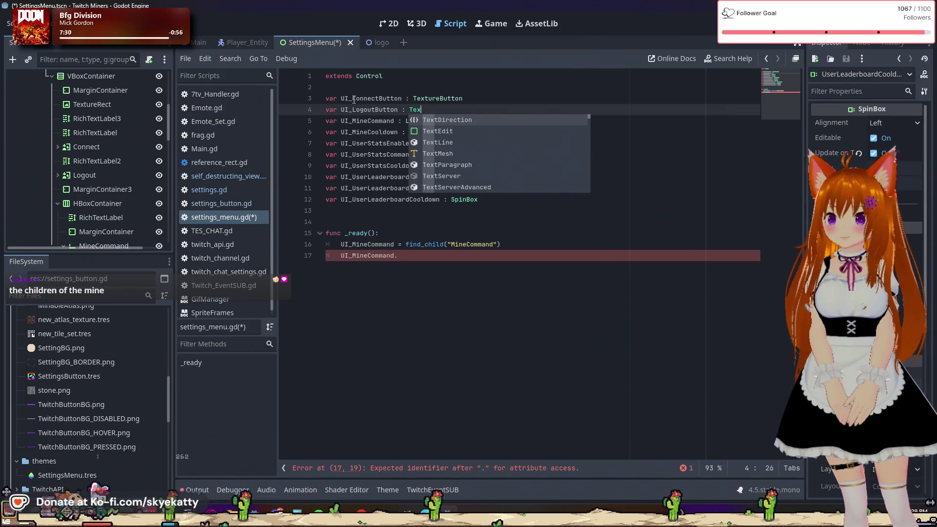
pyautogui.write('tur')
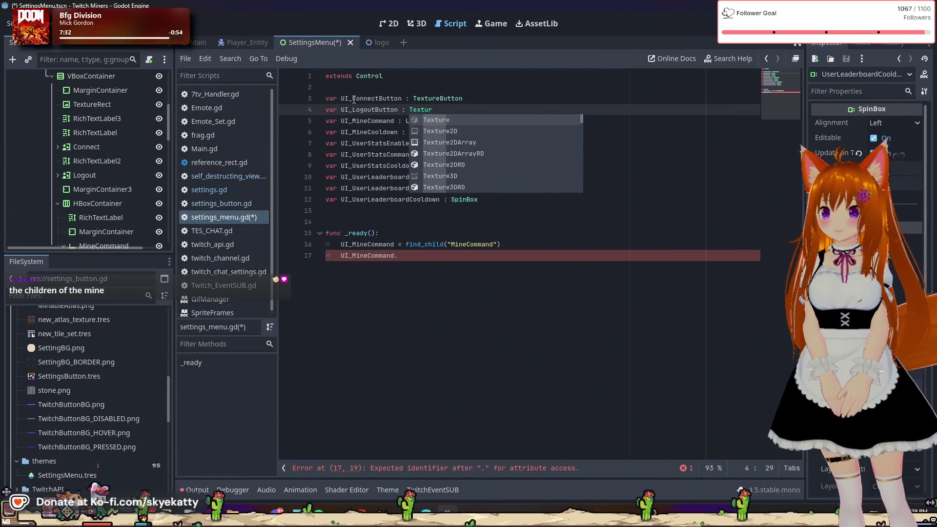
pyautogui.write('eButton')
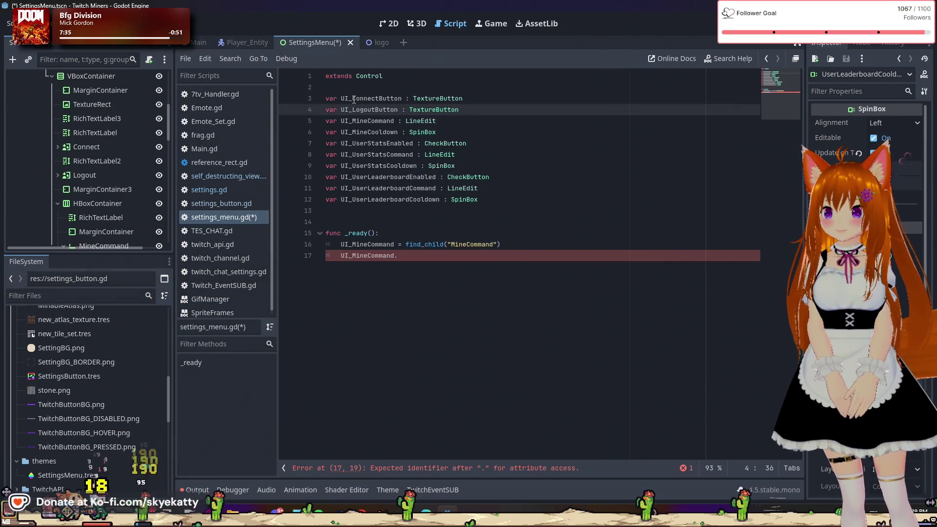
pyautogui.press('Return')
# - Open new empty lines at the top of the _ready() function
pyautogui.click(468, 177)
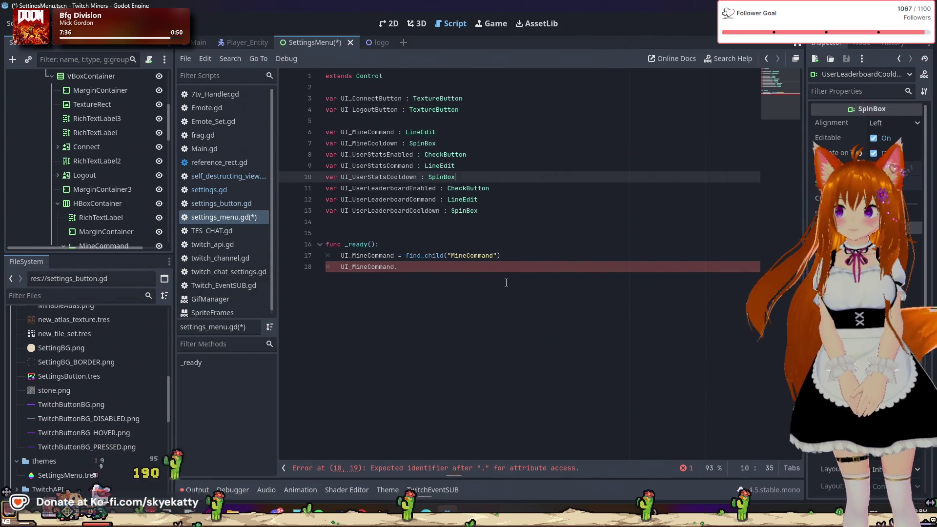
pyautogui.click(490, 307)
pyautogui.click(479, 244)
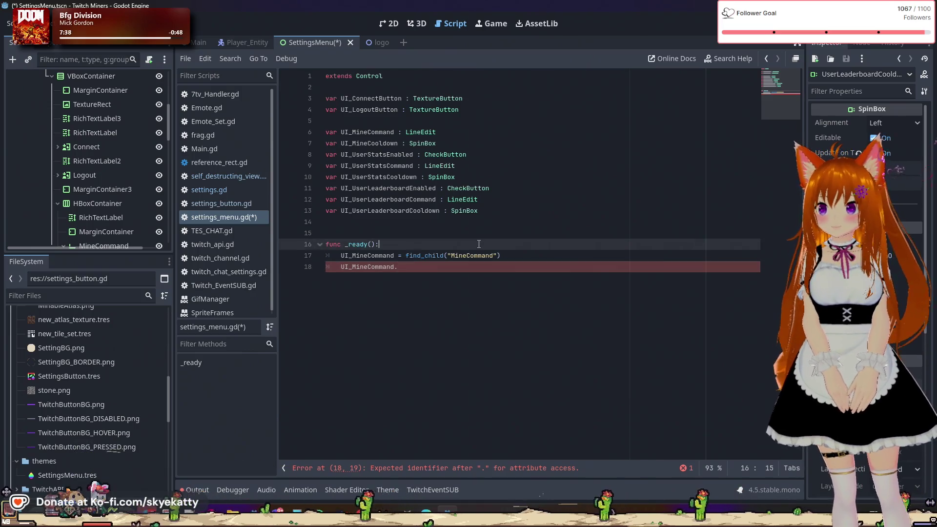
pyautogui.press('Return')
pyautogui.press('Return')
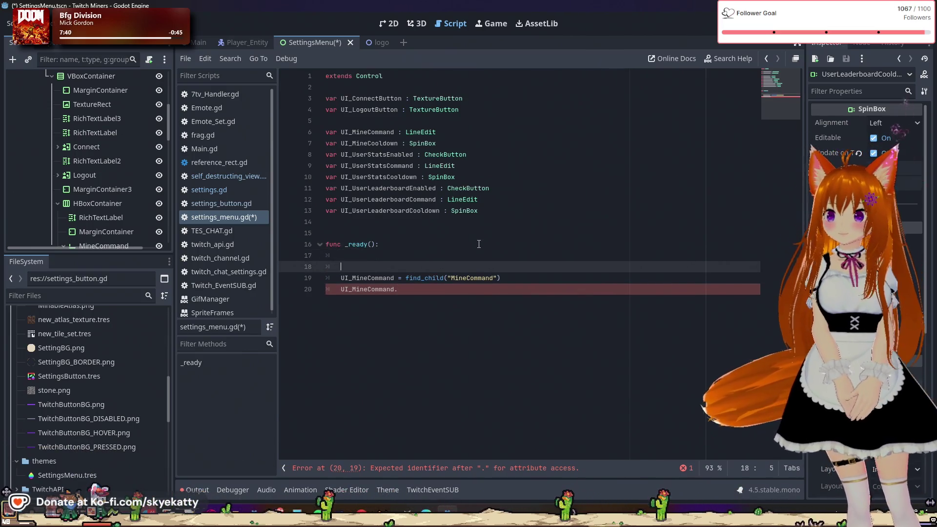
# - Add UI_ConnectButton = find_child("Connect") at the start of _ready()
pyautogui.press('BackSpace')
pyautogui.press('BackSpace')
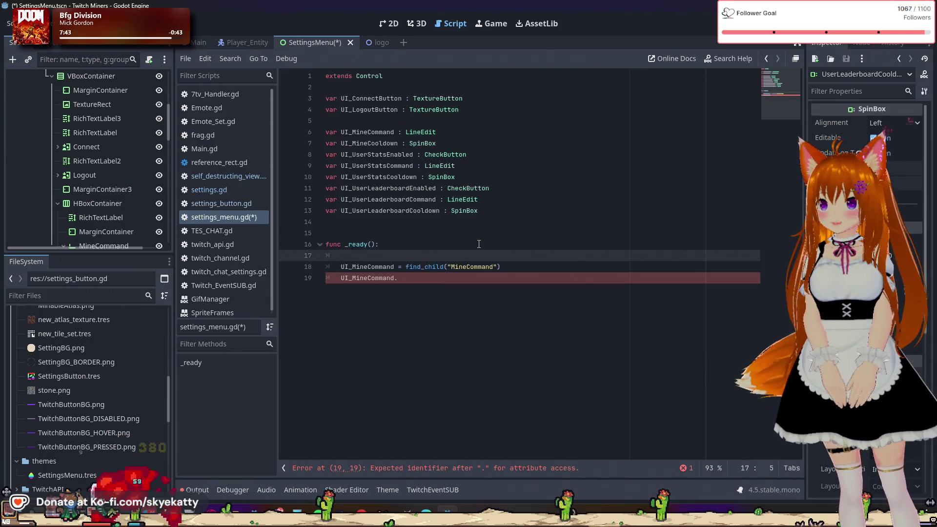
pyautogui.write('UI')
pyautogui.press('Return')
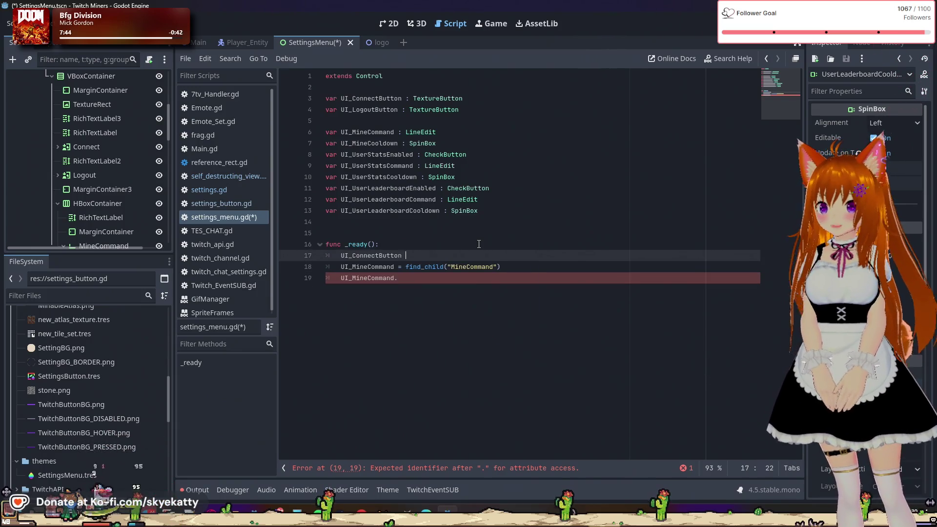
pyautogui.write('= find')
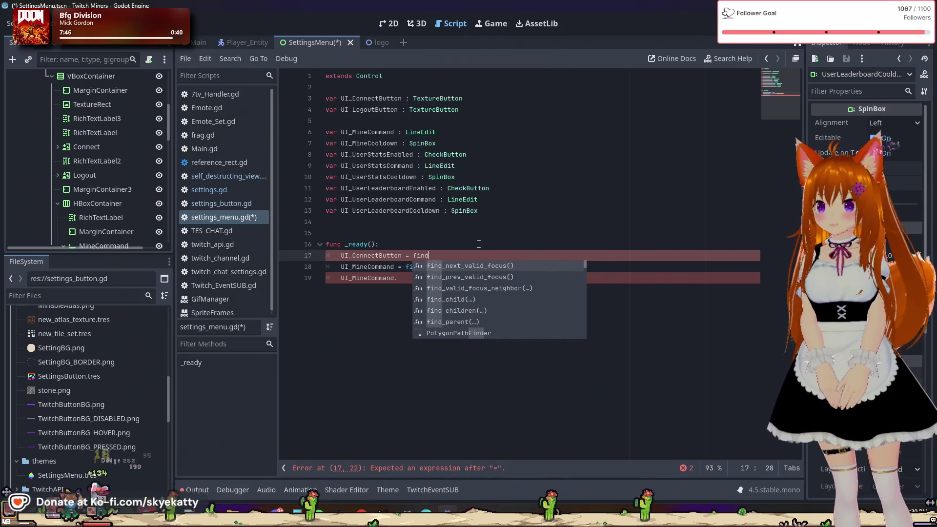
pyautogui.write('_child')
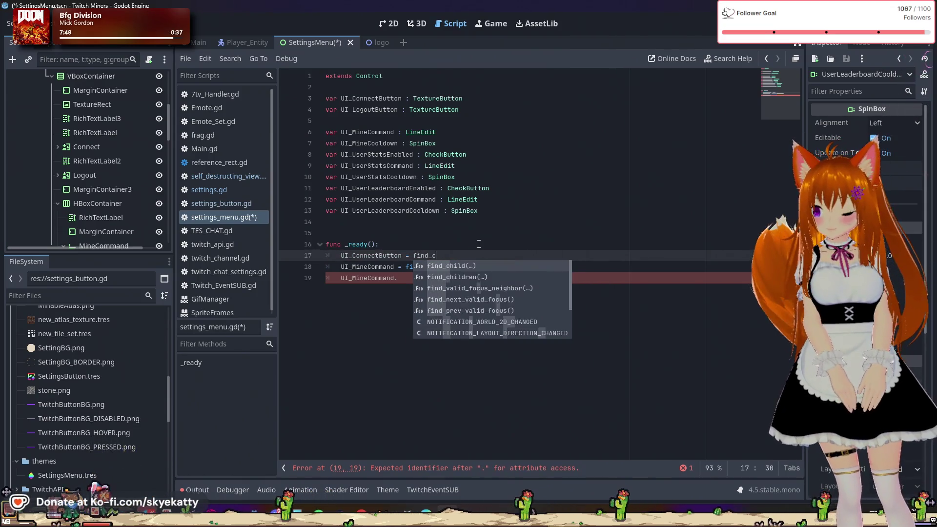
pyautogui.press('Return')
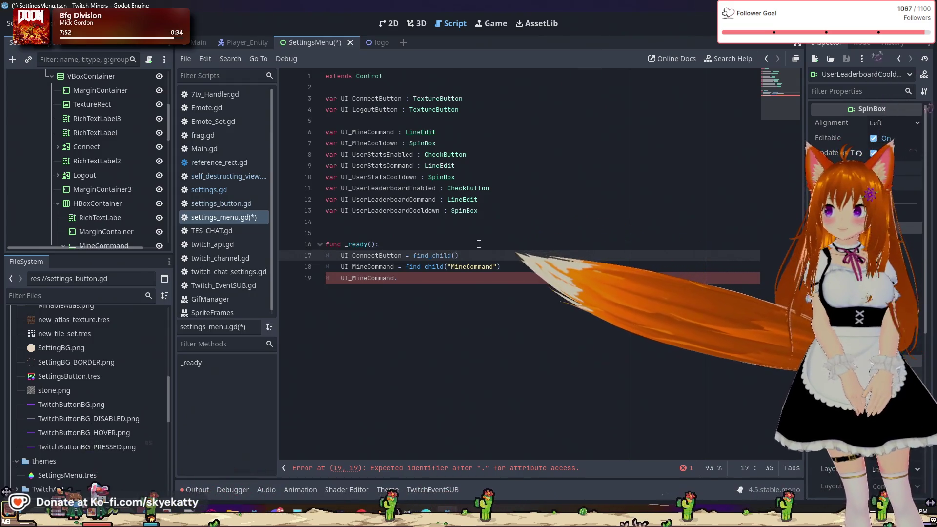
pyautogui.write('"Connect')
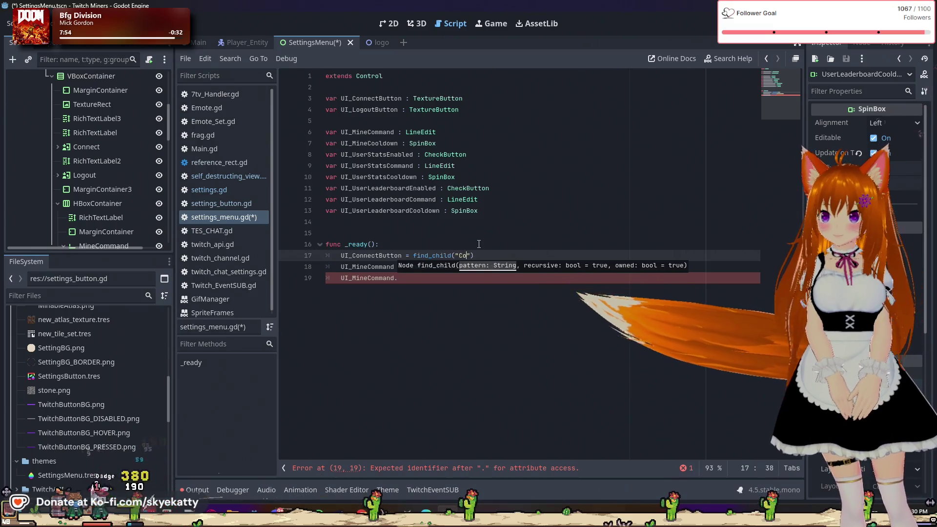
pyautogui.click(503, 257)
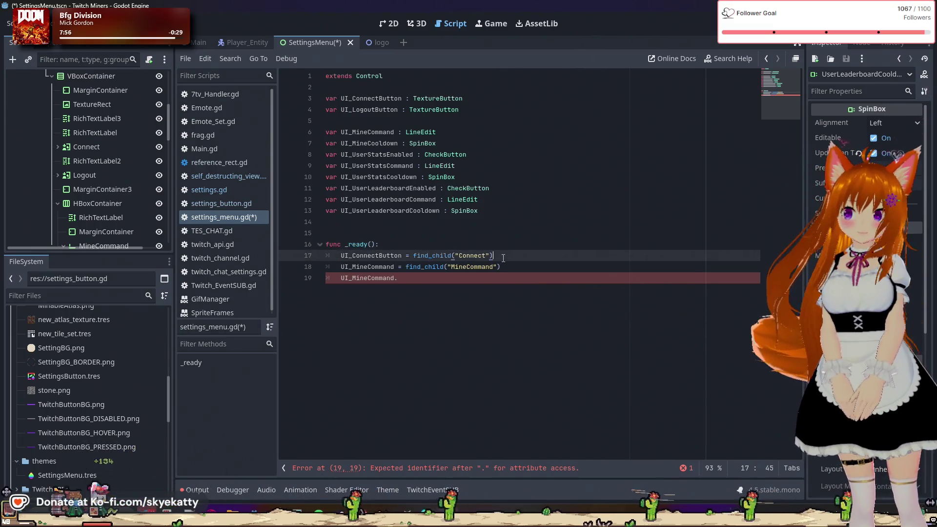
# - Add the Logout lookup with find_child("Logout") below it, followed by a blank line
pyautogui.press('Return')
pyautogui.write('UI')
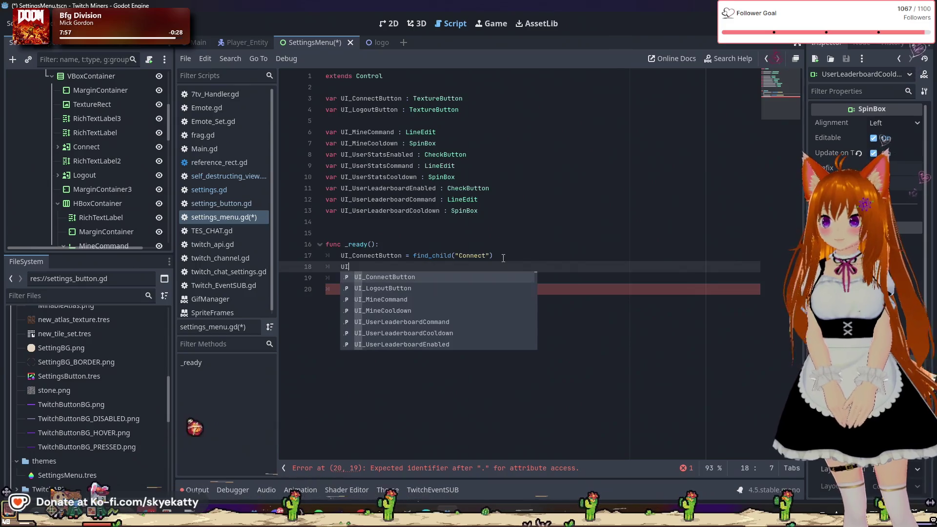
pyautogui.write('Logout')
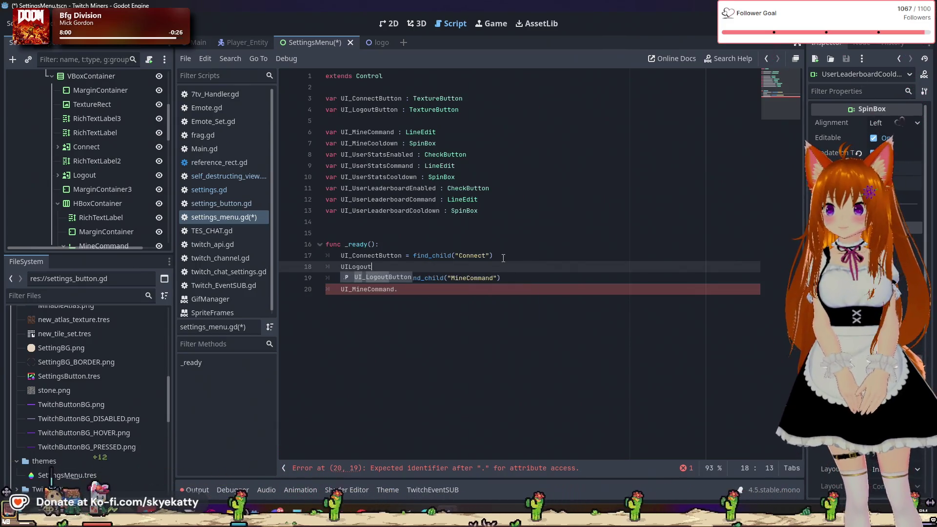
pyautogui.write('Button = ')
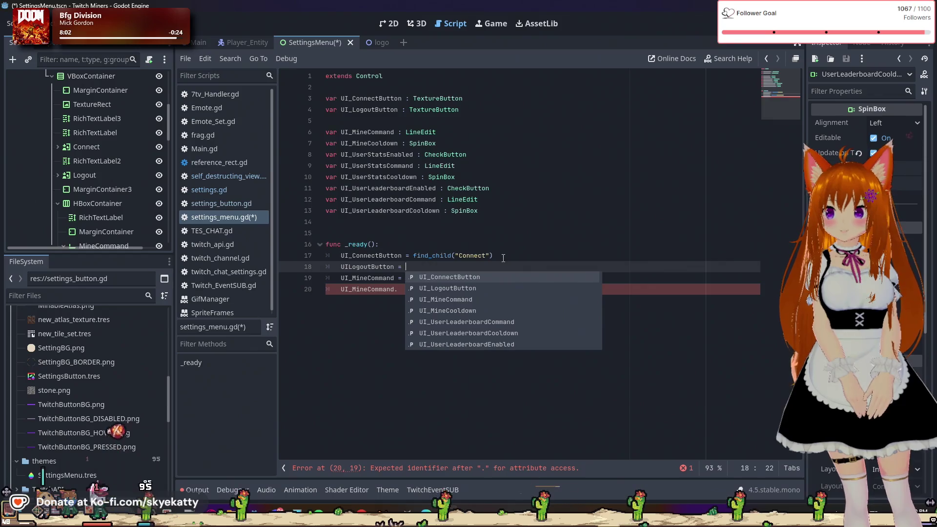
pyautogui.write('find_c')
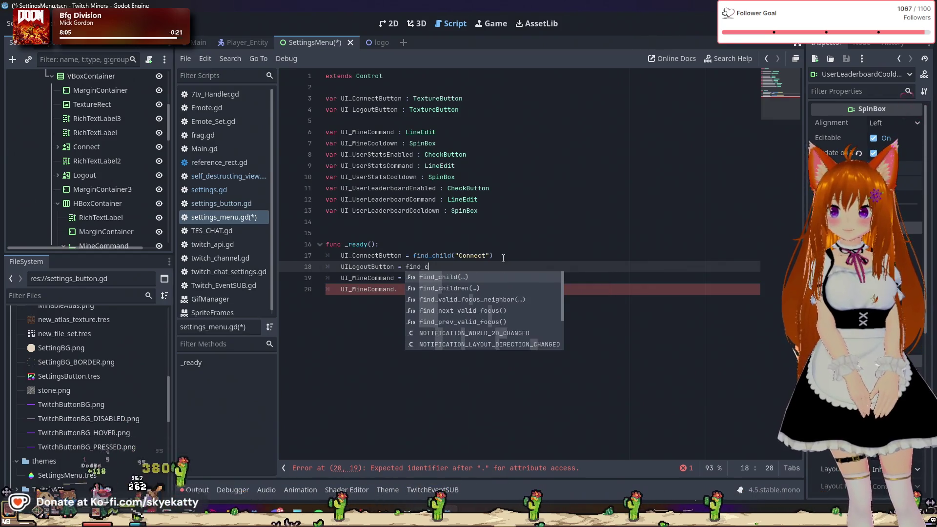
pyautogui.write('hild()')
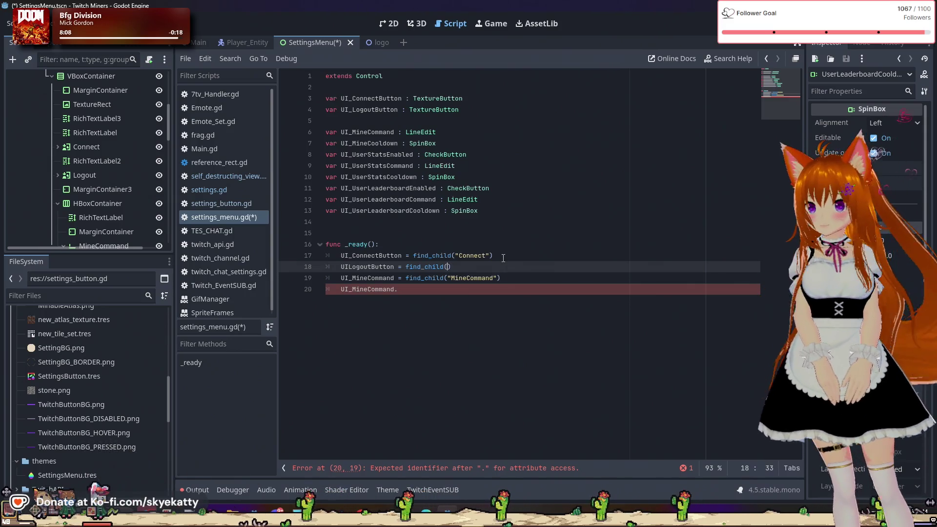
pyautogui.write('"Logout')
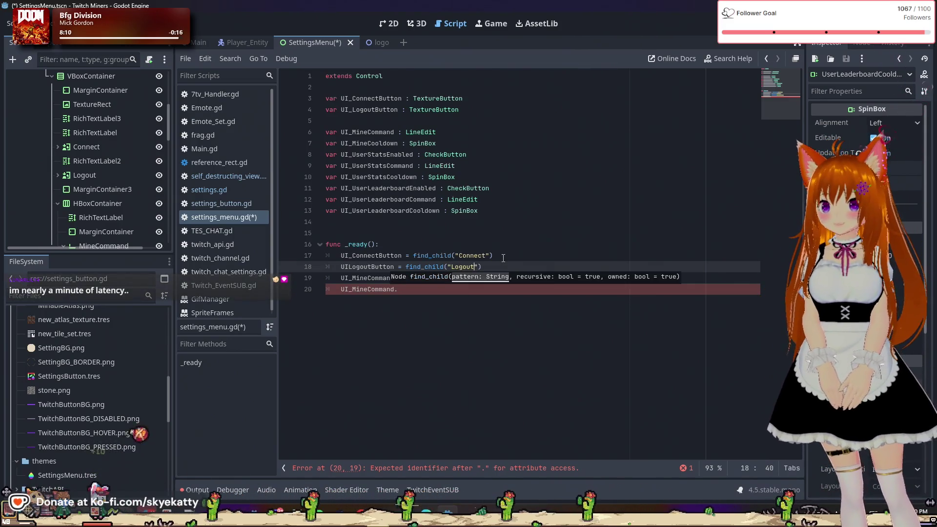
pyautogui.press('End')
pyautogui.press('Return')
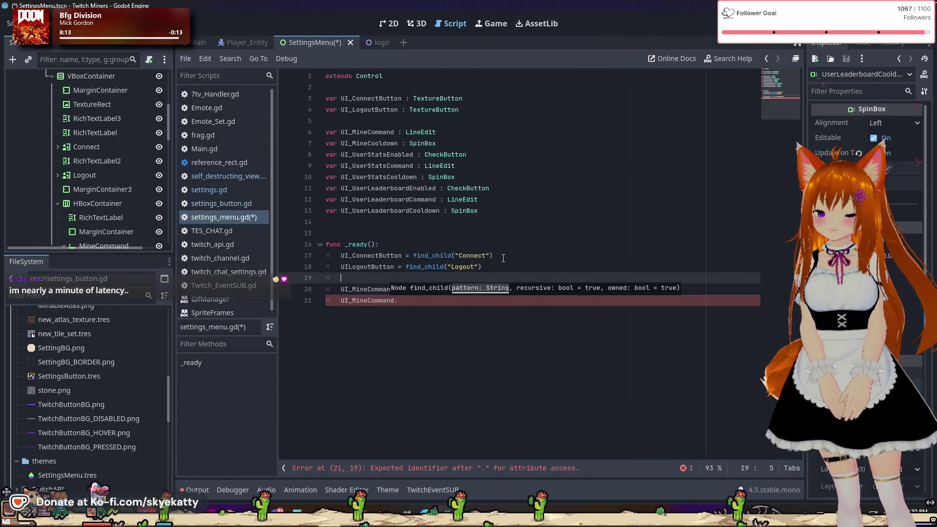
pyautogui.click(513, 240)
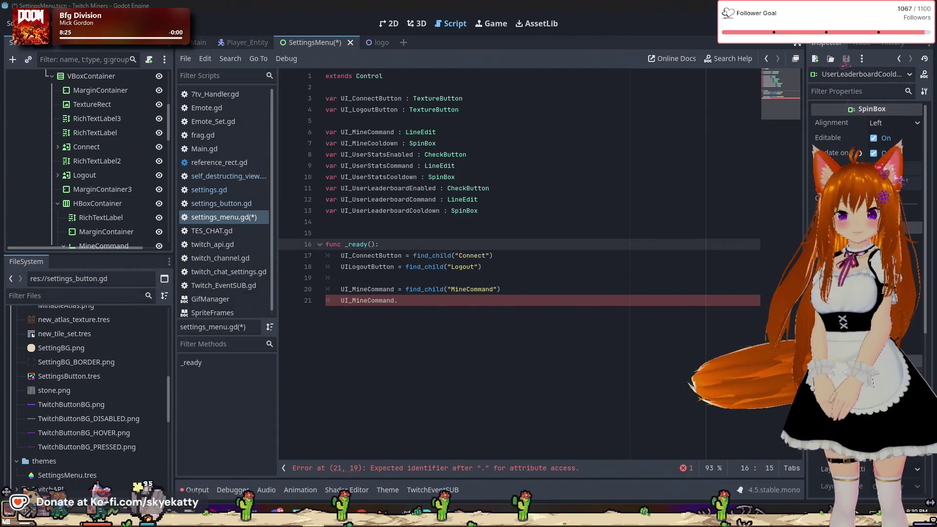
pyautogui.click(453, 326)
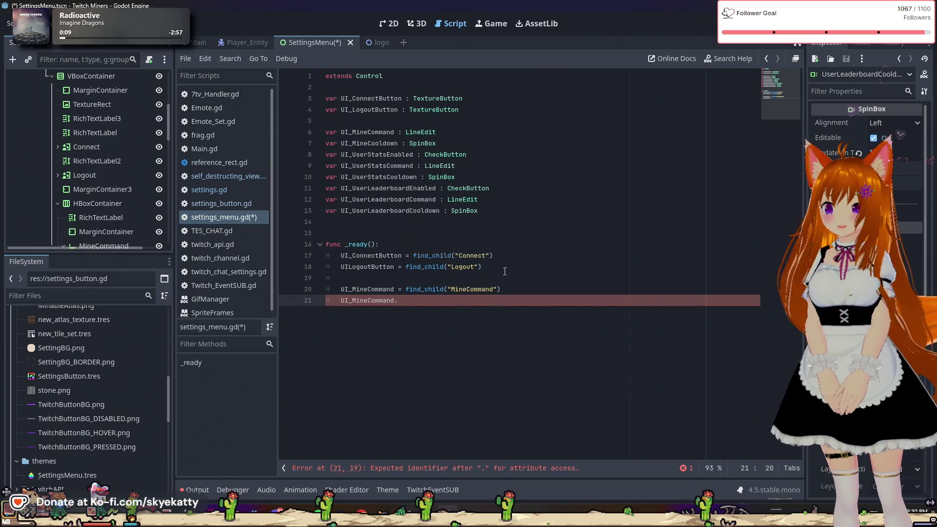
# - Retype the end of line 21 via autocomplete as UI_MineCommand. to show its member list
pyautogui.click(473, 291)
pyautogui.click(480, 302)
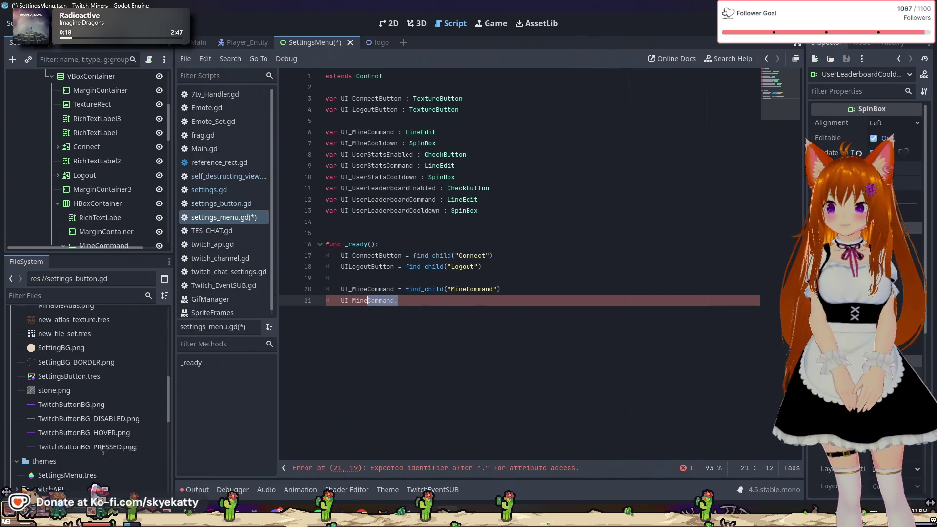
pyautogui.press('BackSpace')
pyautogui.write('Coo')
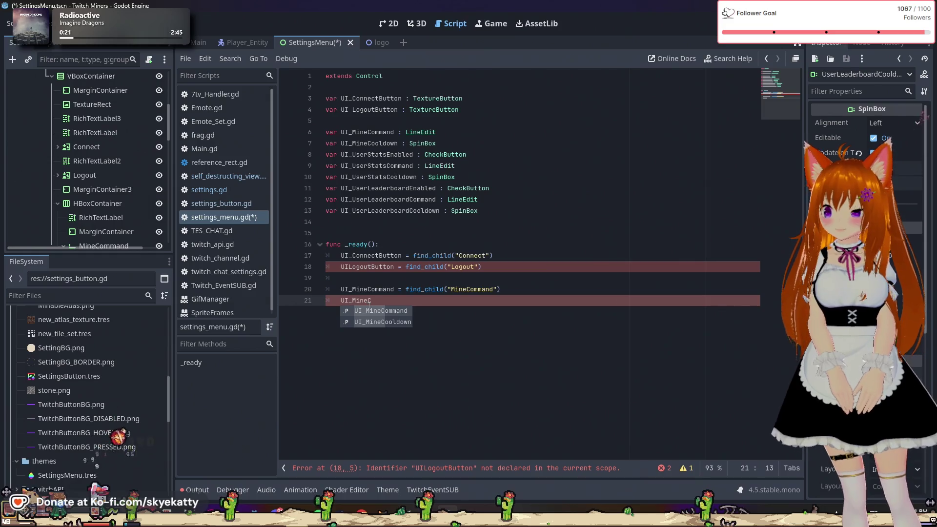
pyautogui.press('BackSpace')
pyautogui.press('BackSpace')
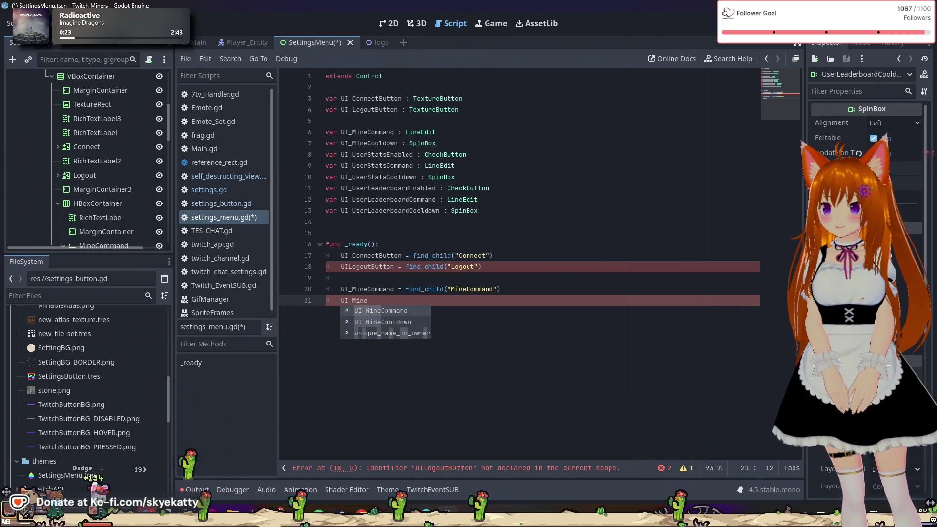
pyautogui.click(369, 310)
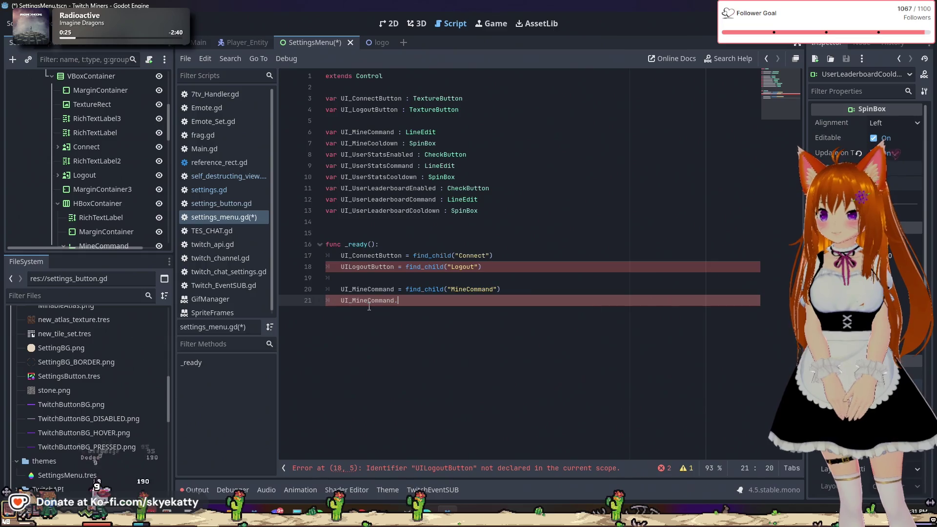
pyautogui.write('.')
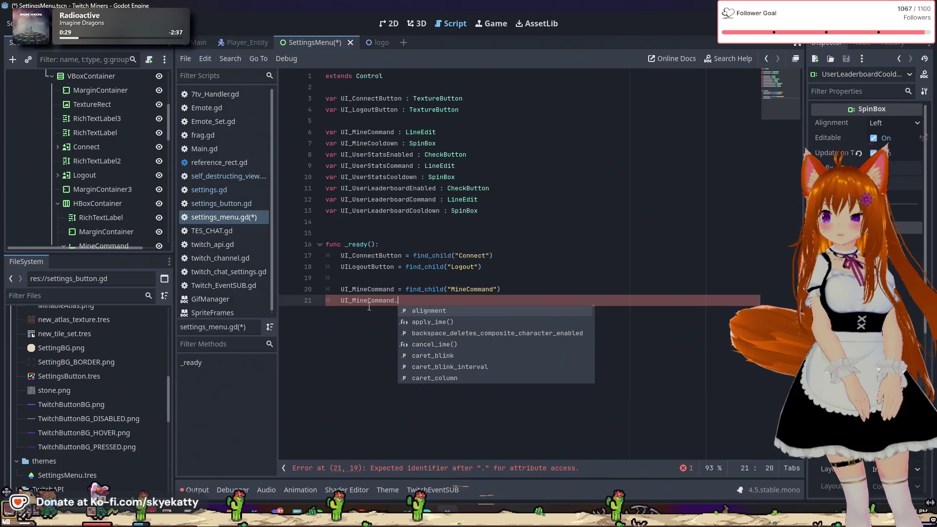
pyautogui.moveTo(368, 308)
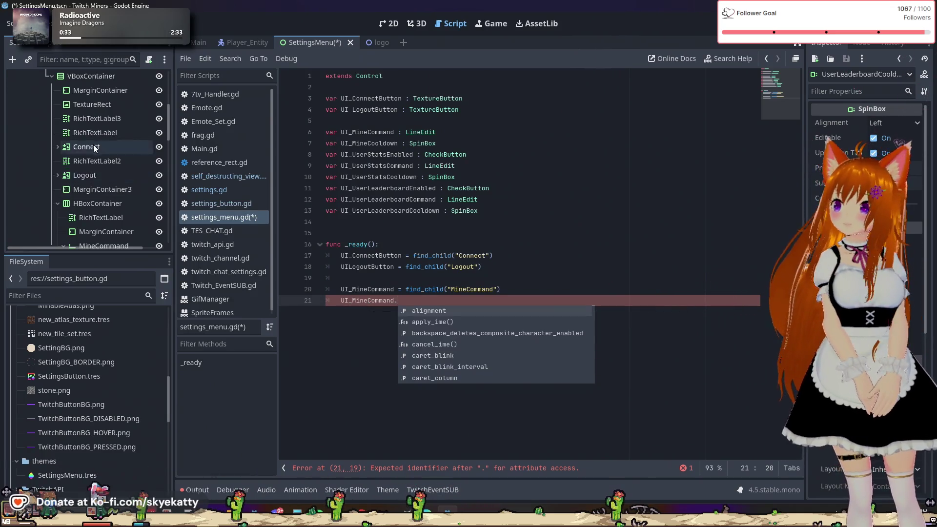
# - Check the MineCommand node, then complete line 21 as UI_MineCommand.text = Settings.Get("MineCommand")
pyautogui.scroll(-3, 90, 146)
pyautogui.click(119, 184)
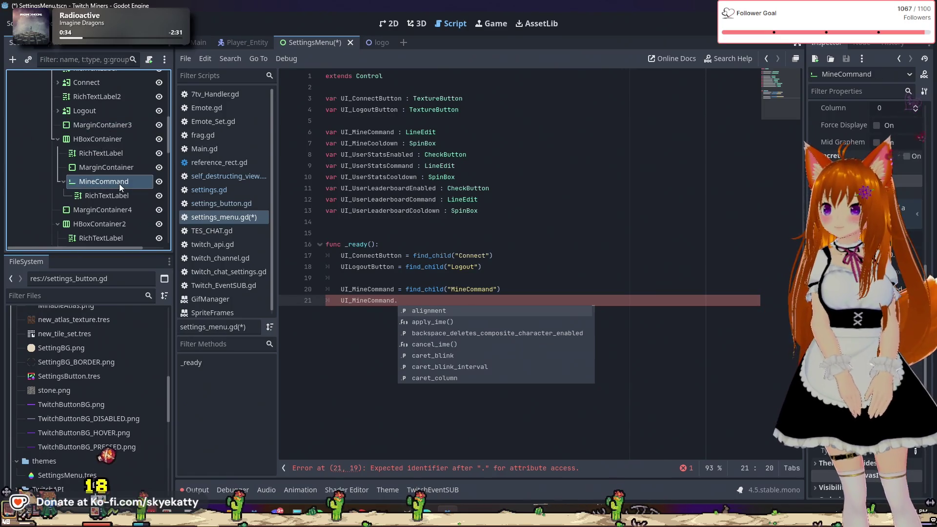
pyautogui.scroll(5, 864, 195)
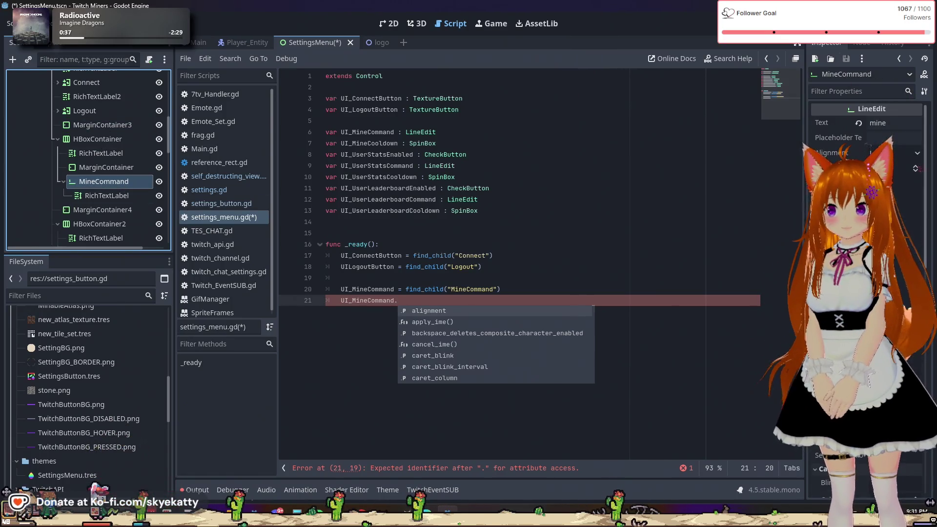
pyautogui.click(457, 292)
pyautogui.click(456, 298)
pyautogui.write('Tex')
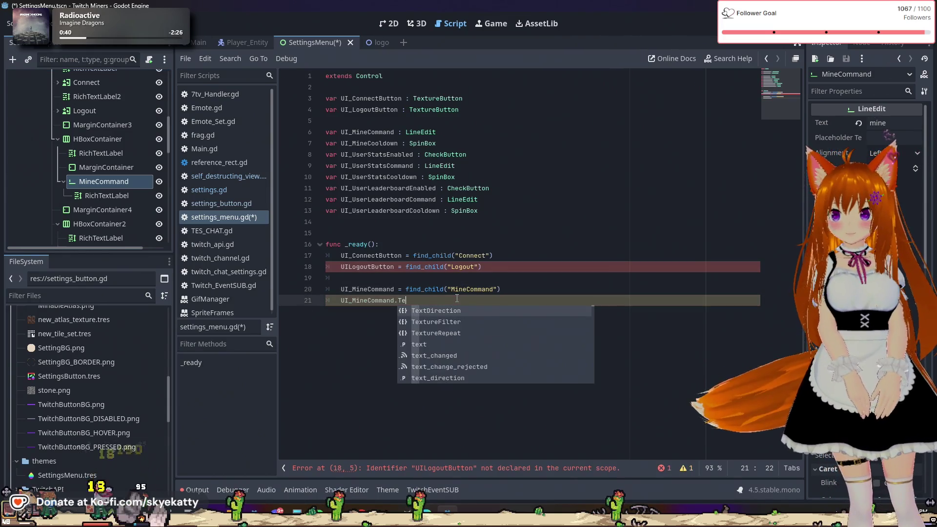
pyautogui.click(422, 346)
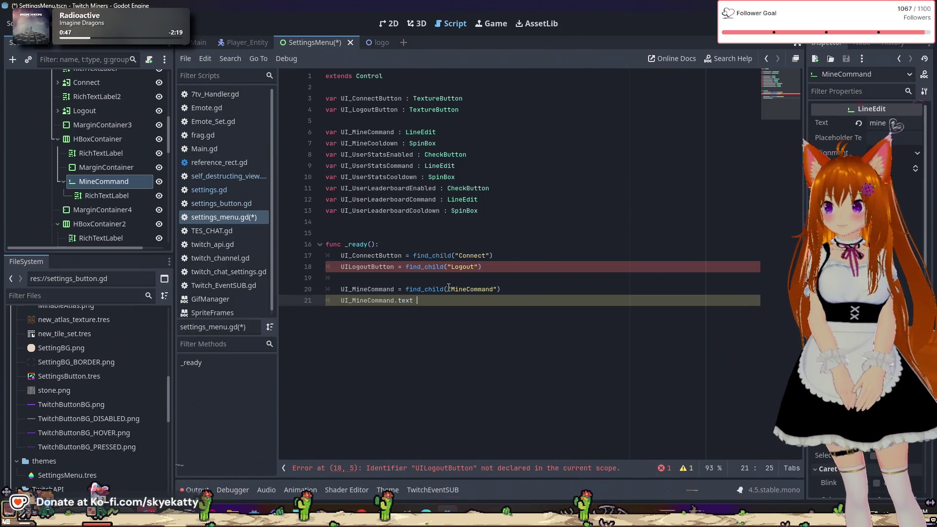
pyautogui.write('= ')
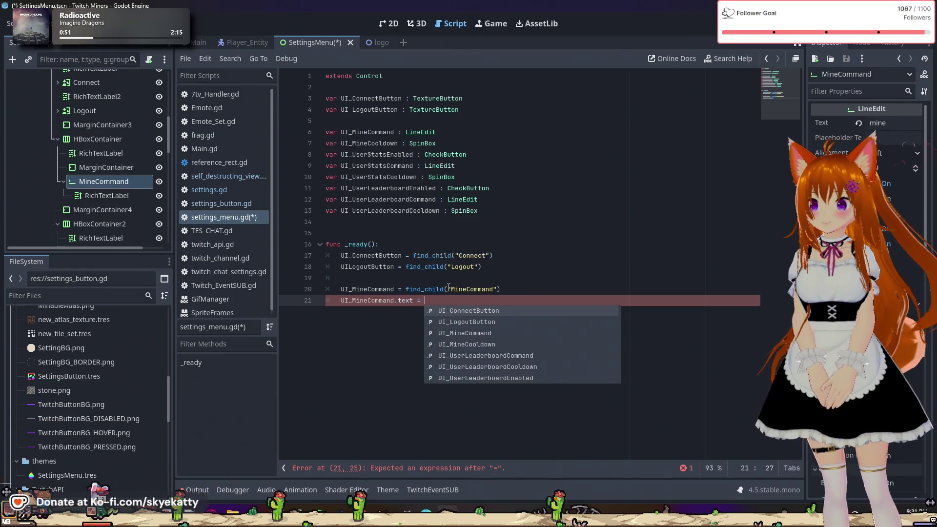
pyautogui.write('S')
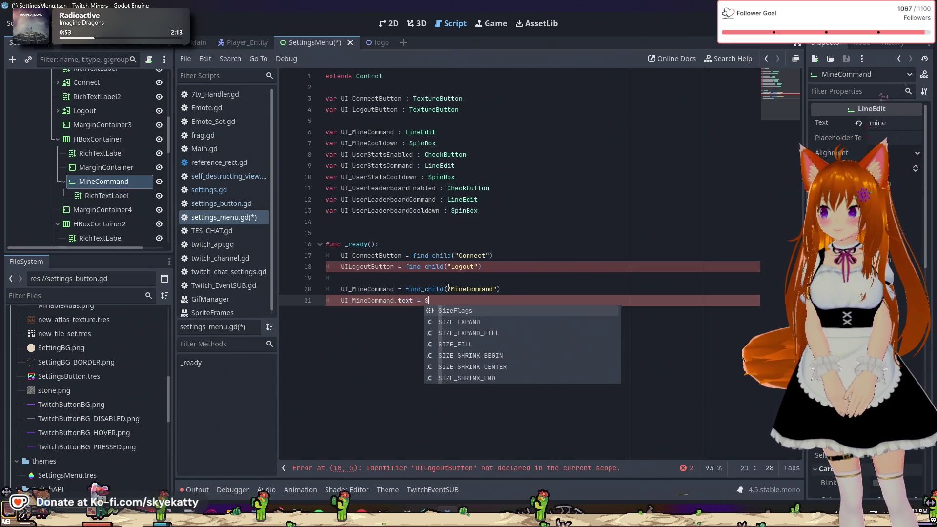
pyautogui.write('ettings.')
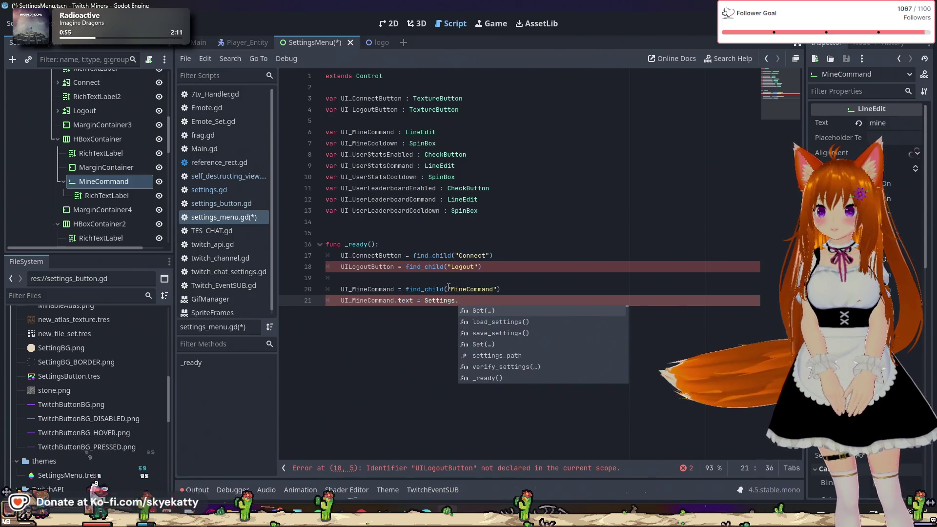
pyautogui.write('get')
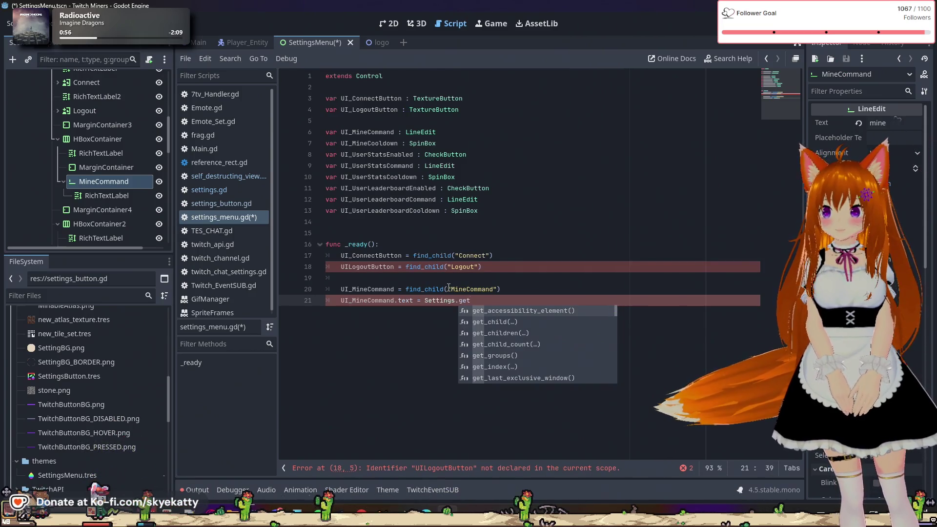
pyautogui.write('e')
pyautogui.press('Return')
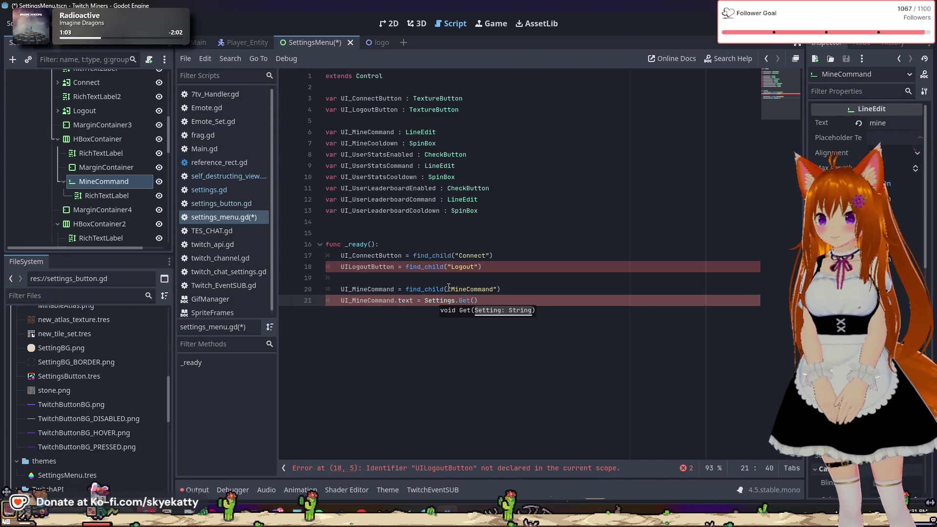
pyautogui.write('"M')
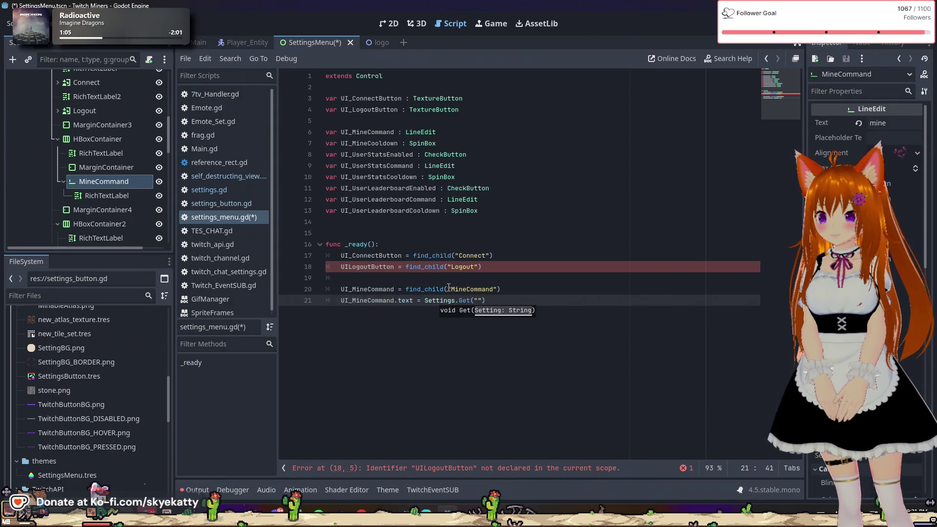
pyautogui.write('ineCommand')
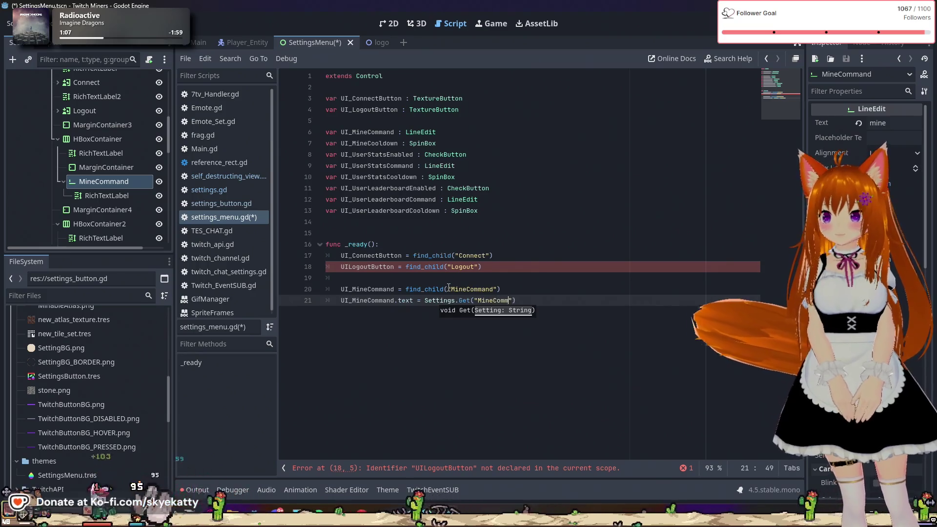
pyautogui.press('Up')
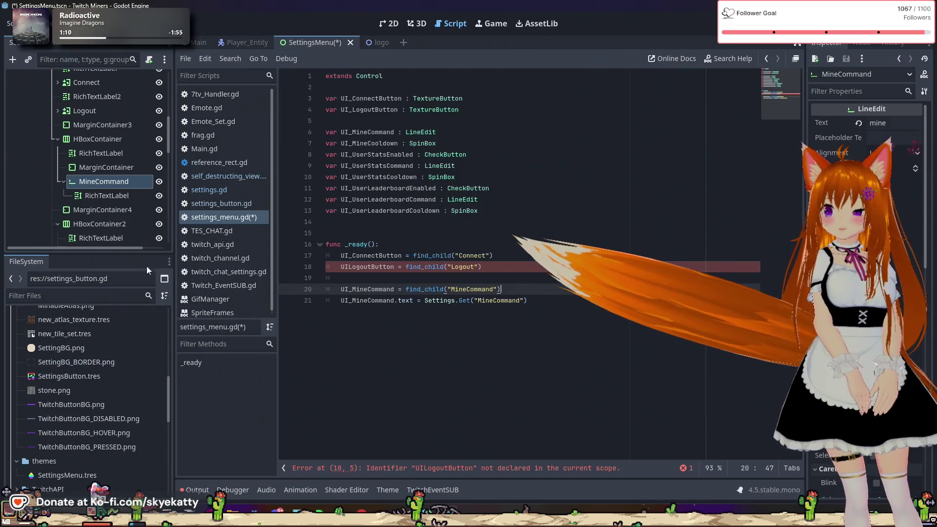
# - In settings.gd, prefix User to the six Stats and Leaderboard keys in _TypeDef (lines 19-24)
pyautogui.click(225, 200)
pyautogui.click(227, 189)
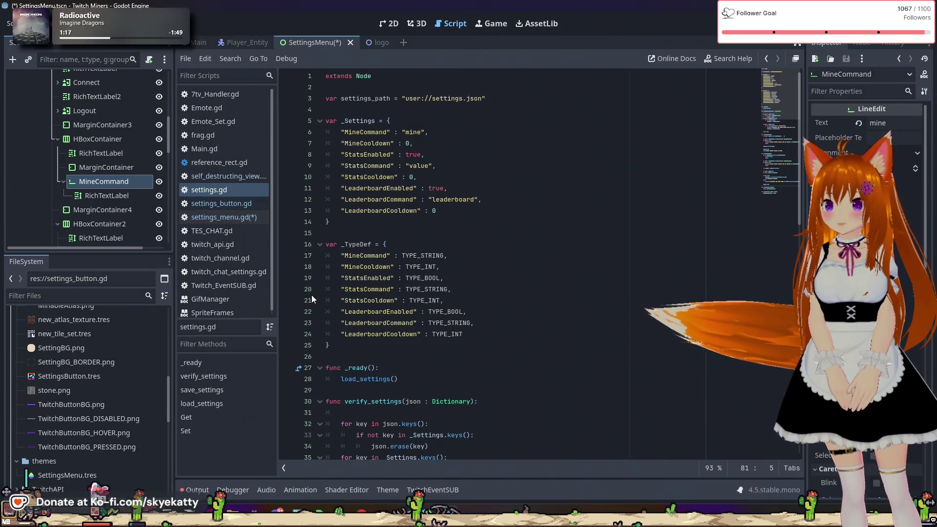
pyautogui.click(347, 156)
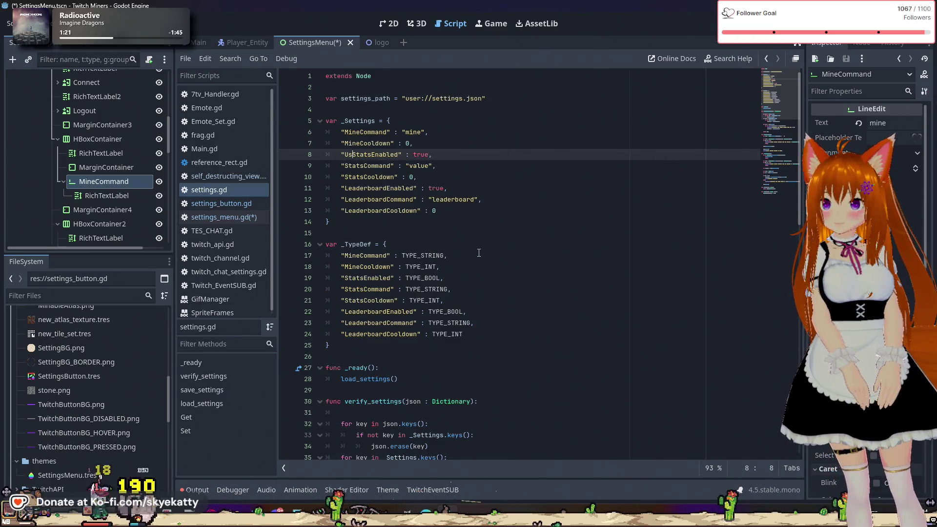
pyautogui.click(347, 277)
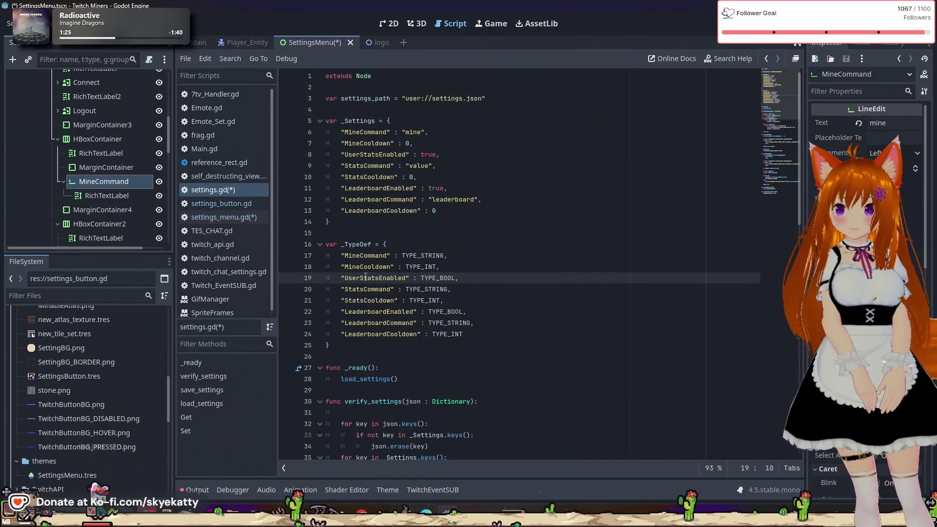
pyautogui.write('User')
pyautogui.click(345, 289)
pyautogui.write('User')
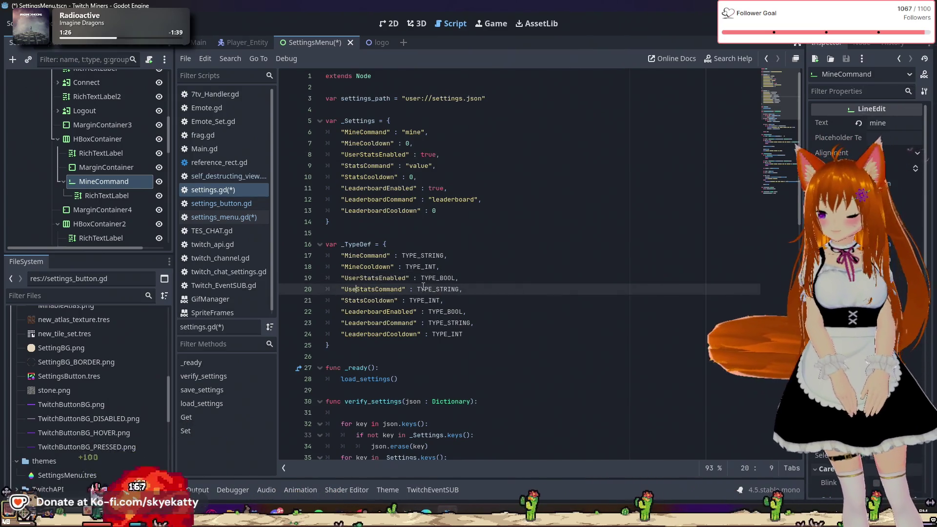
pyautogui.click(344, 300)
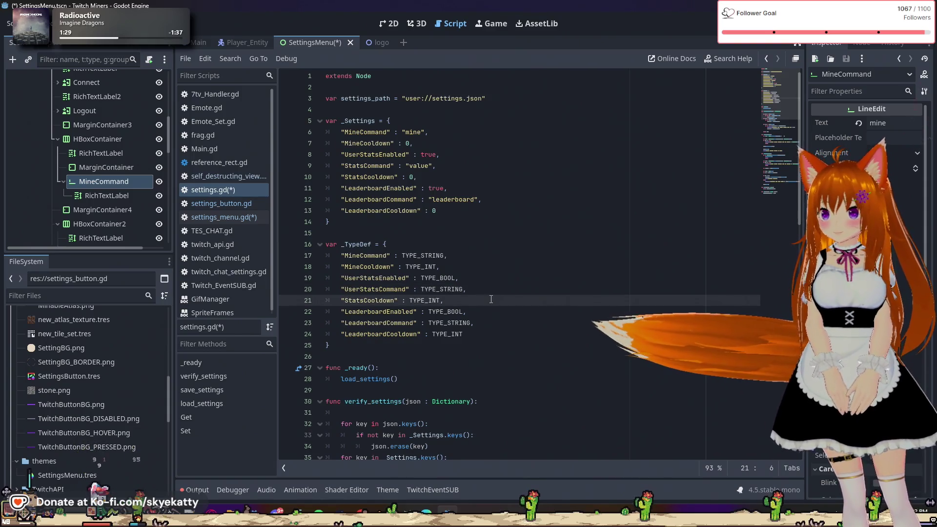
pyautogui.write('User')
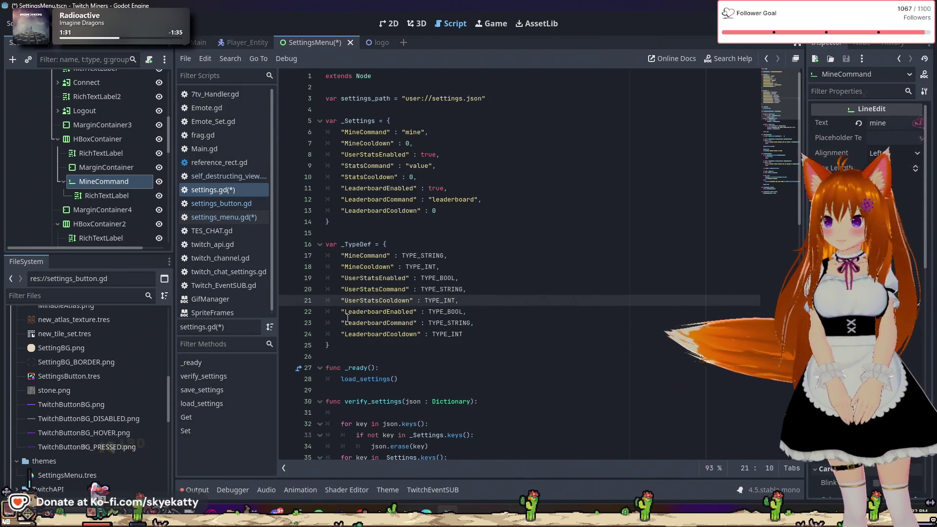
pyautogui.click(344, 311)
pyautogui.write('User')
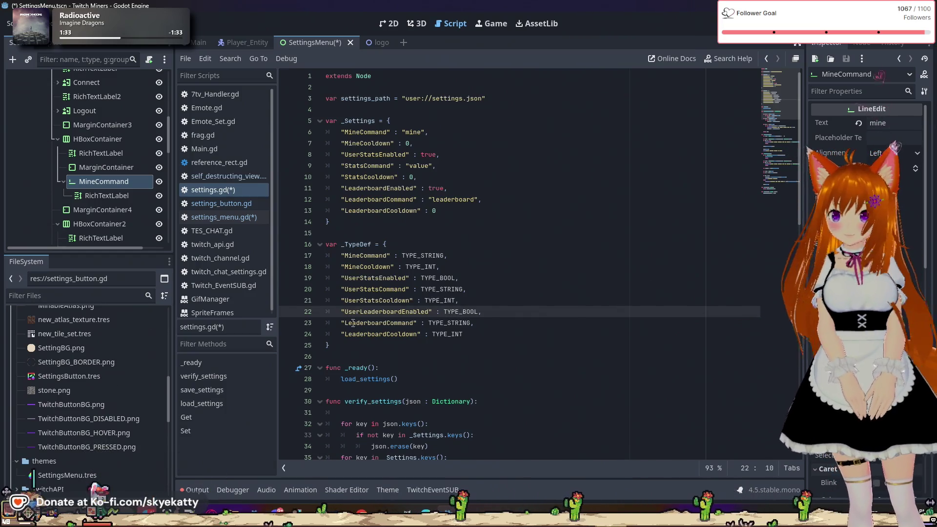
pyautogui.click(344, 323)
pyautogui.write('User')
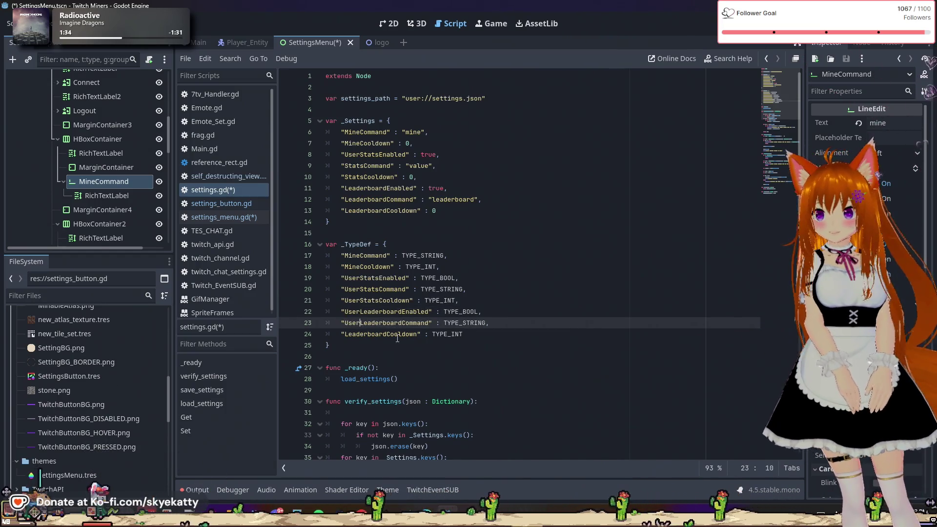
pyautogui.click(345, 333)
pyautogui.write('User')
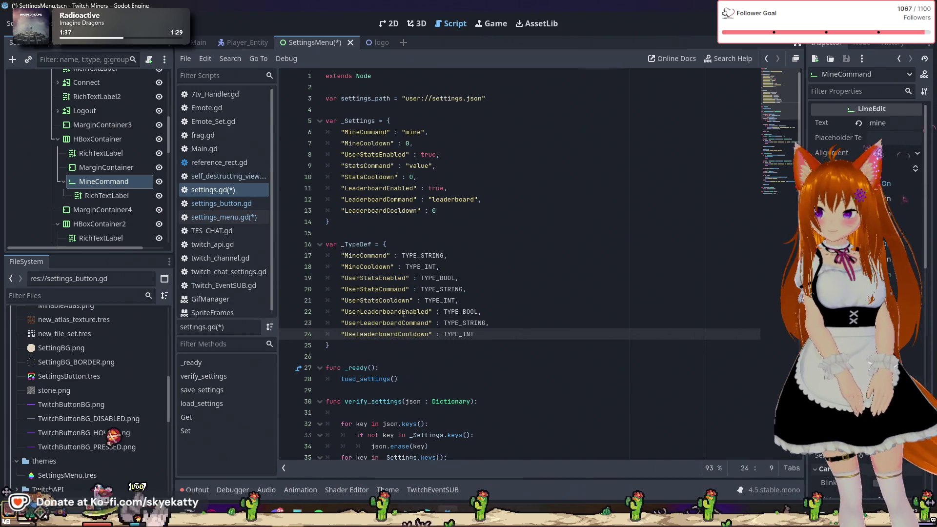
# - Paste the User prefix onto the StatsCommand through LeaderboardCooldown defaults (lines 9-13) and save
pyautogui.click(360, 155)
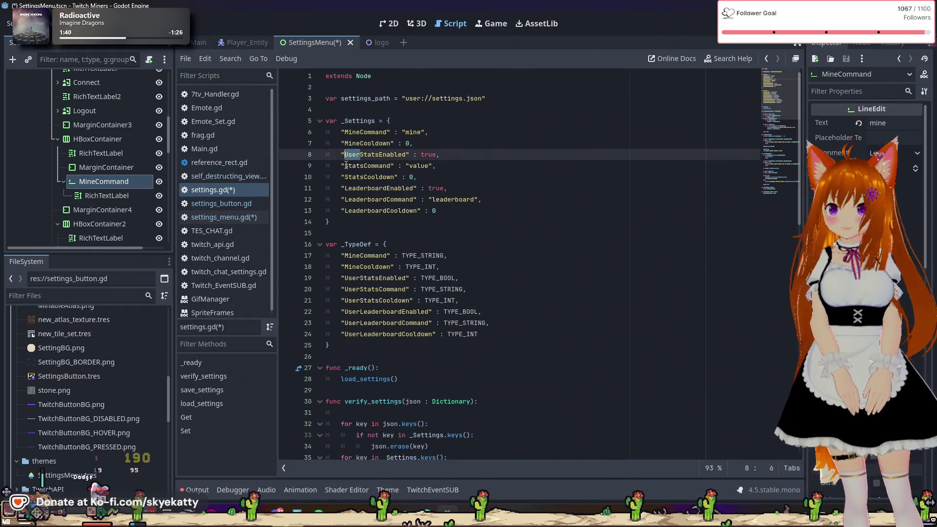
pyautogui.click(345, 165)
pyautogui.write('User')
pyautogui.click(345, 177)
pyautogui.write('User')
pyautogui.click(345, 188)
pyautogui.write('User')
pyautogui.click(345, 199)
pyautogui.write('User')
pyautogui.click(345, 211)
pyautogui.write('User')
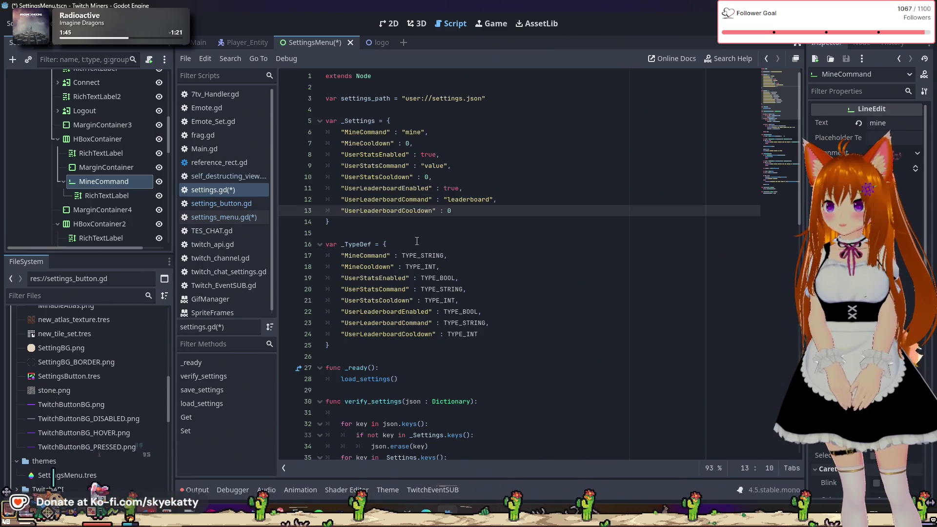
pyautogui.click(379, 188)
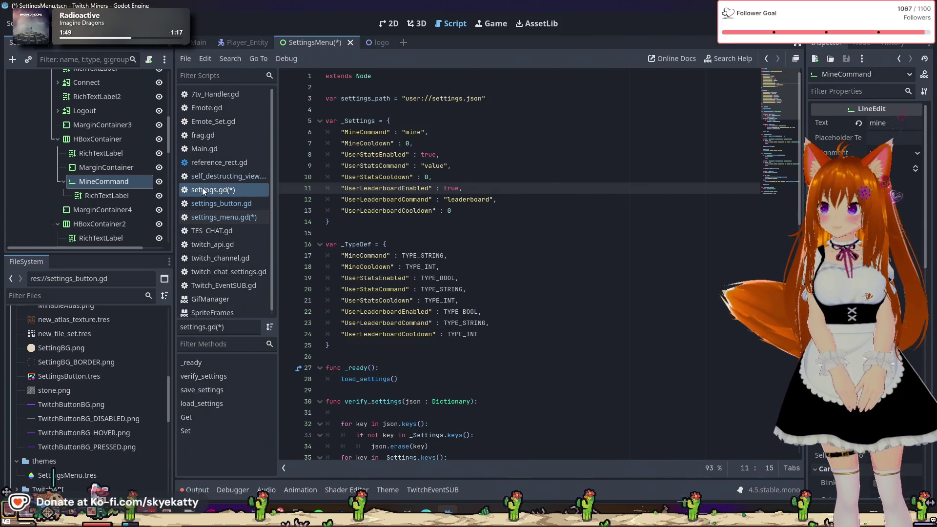
pyautogui.click(380, 238)
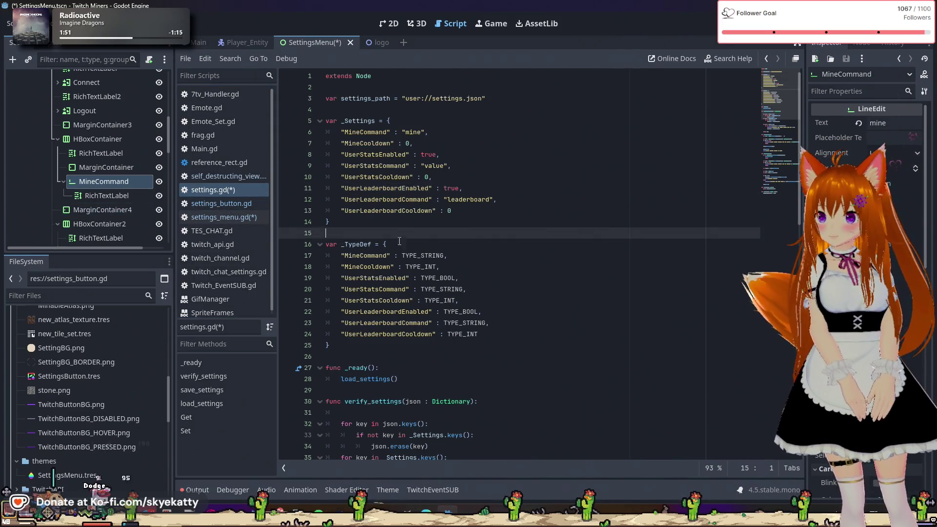
pyautogui.hotkey('ctrl', 's')
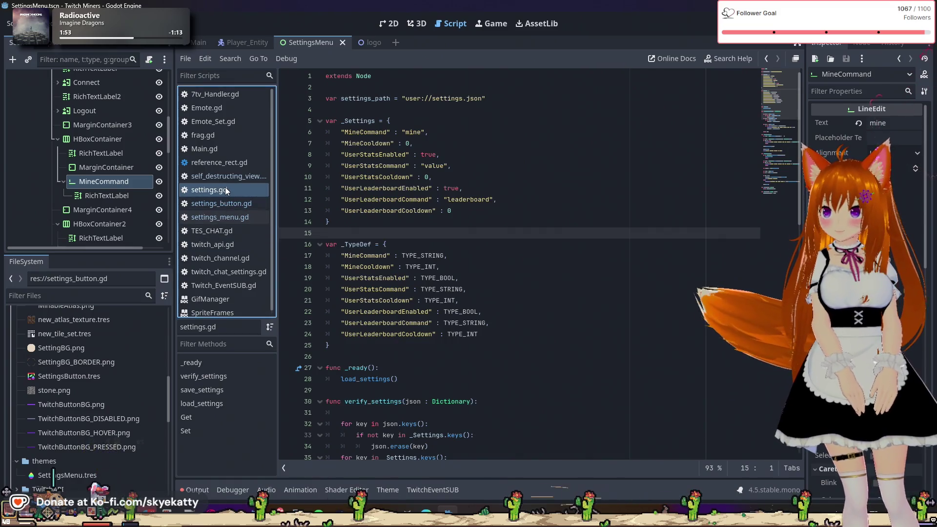
# - Back in settings_menu.gd, add UI_MineCooldown = find_child("MineCooldown") below the MineCommand assignment
pyautogui.click(231, 219)
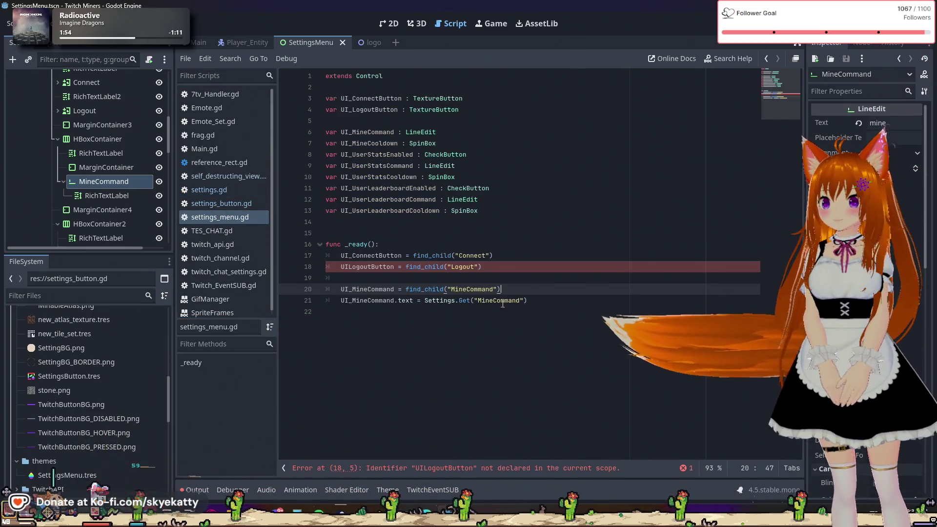
pyautogui.click(609, 300)
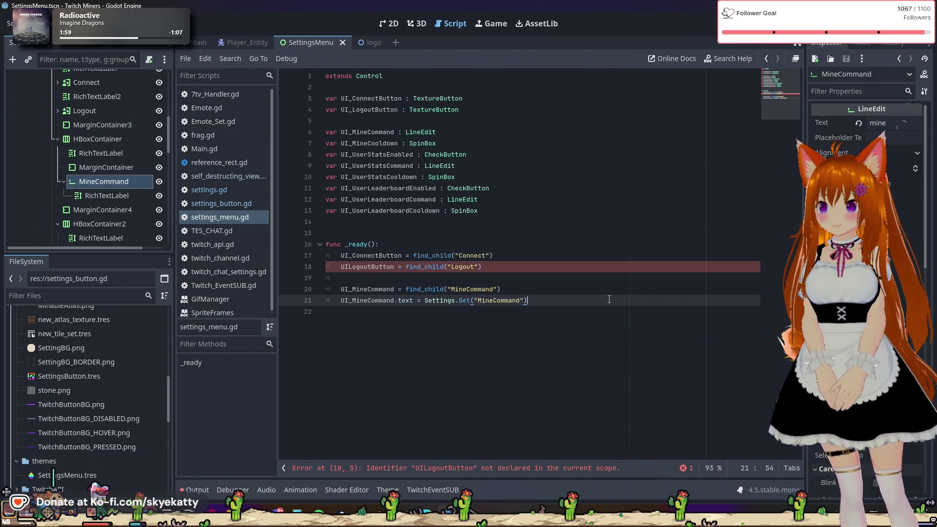
pyautogui.press('Return')
pyautogui.press('Return')
pyautogui.write('UI_')
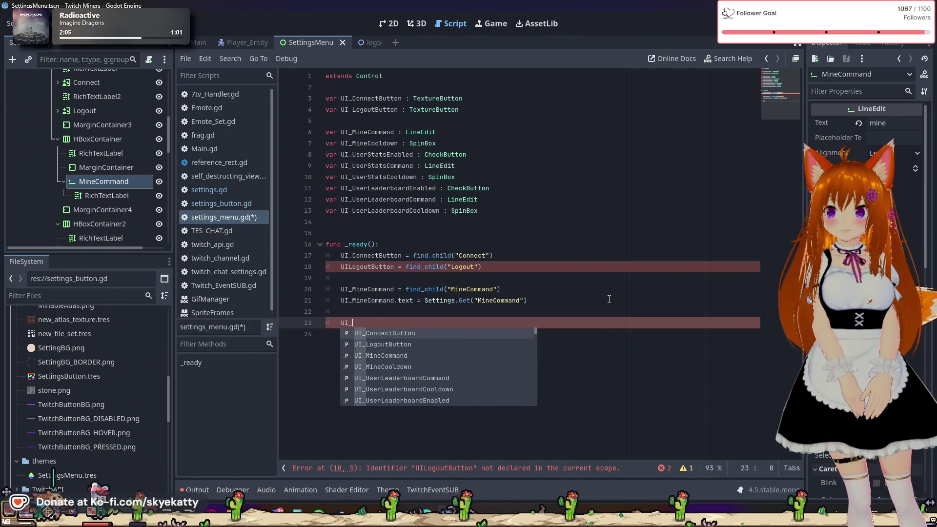
pyautogui.write('Min')
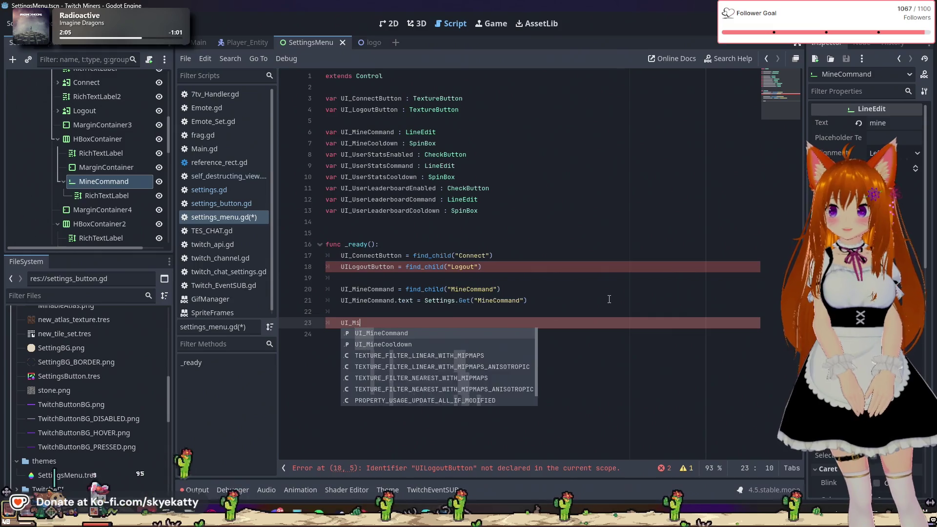
pyautogui.press('Down')
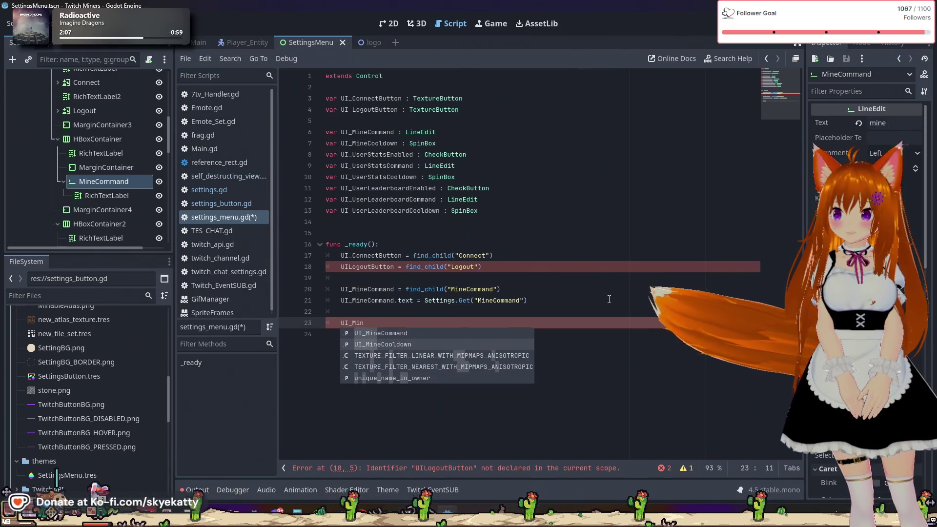
pyautogui.press('Return')
pyautogui.write('= find_')
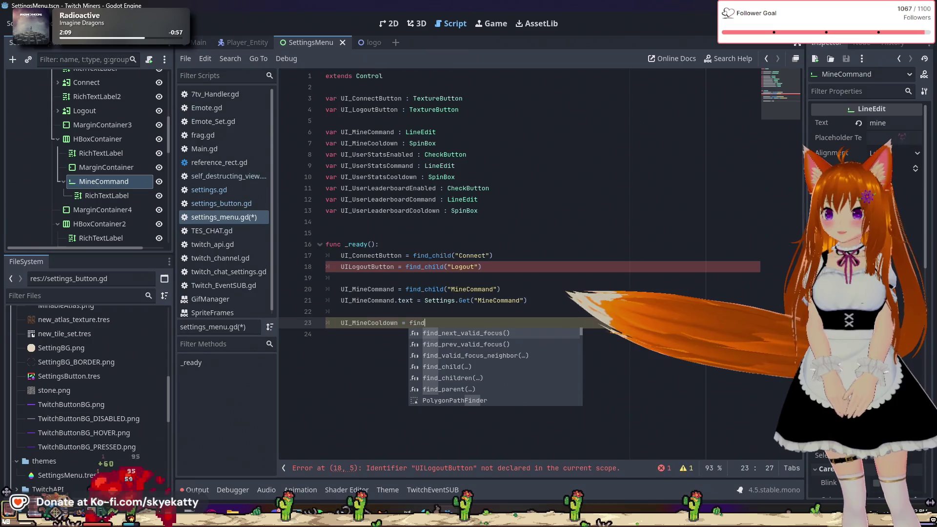
pyautogui.write('child')
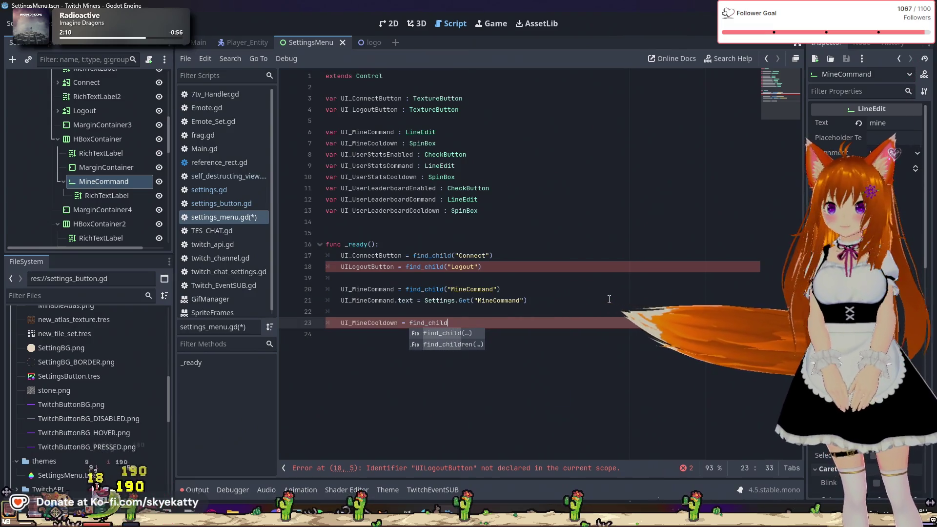
pyautogui.write('(')
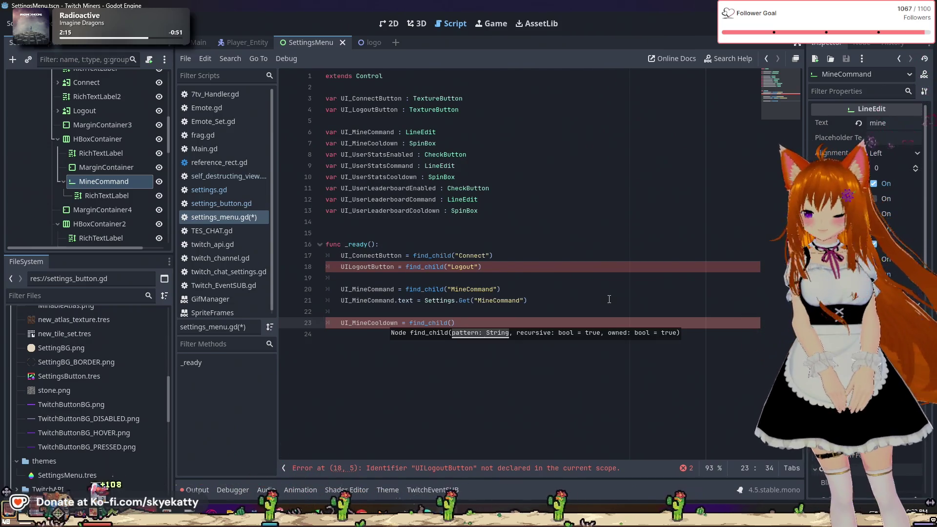
pyautogui.write('"Min')
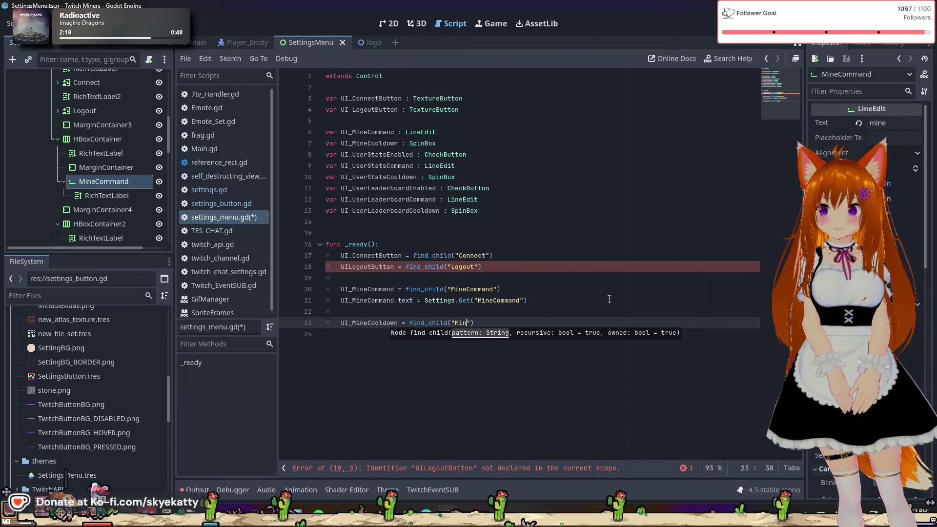
pyautogui.write('eCoold')
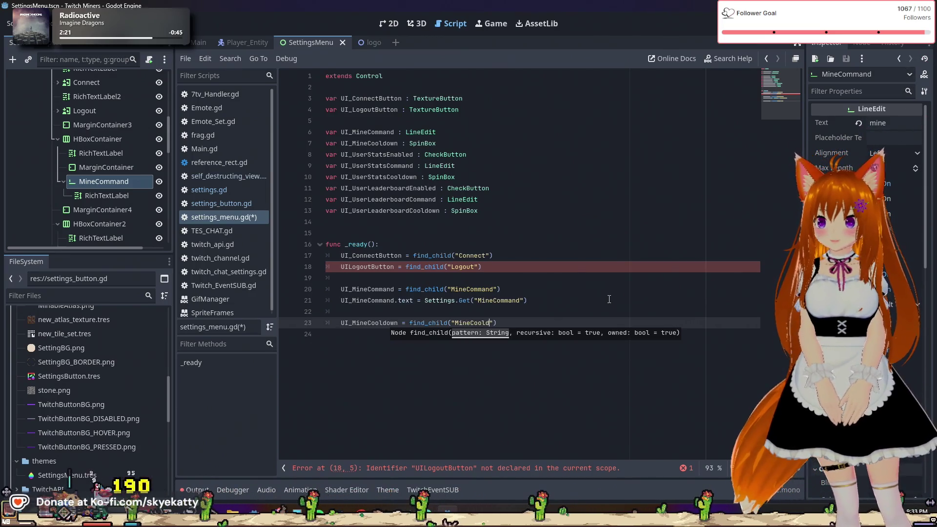
pyautogui.write('own")')
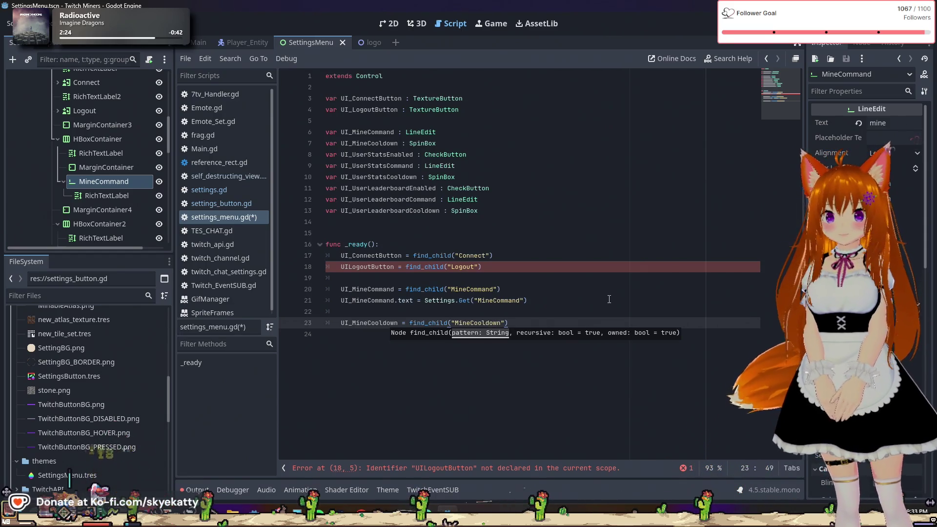
# - Begin the next line with UI_MineCooldown via autocomplete, removing the stray slash
pyautogui.press('Return')
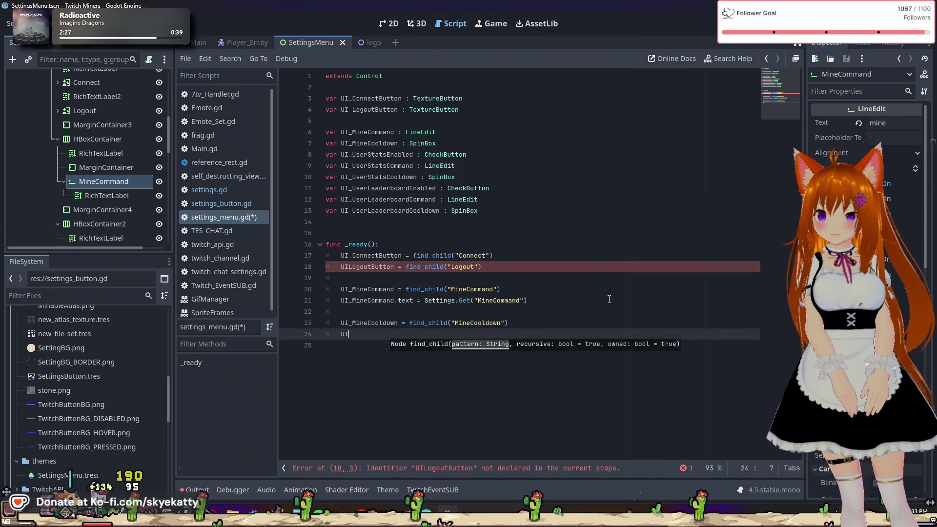
pyautogui.write('UI_Mine')
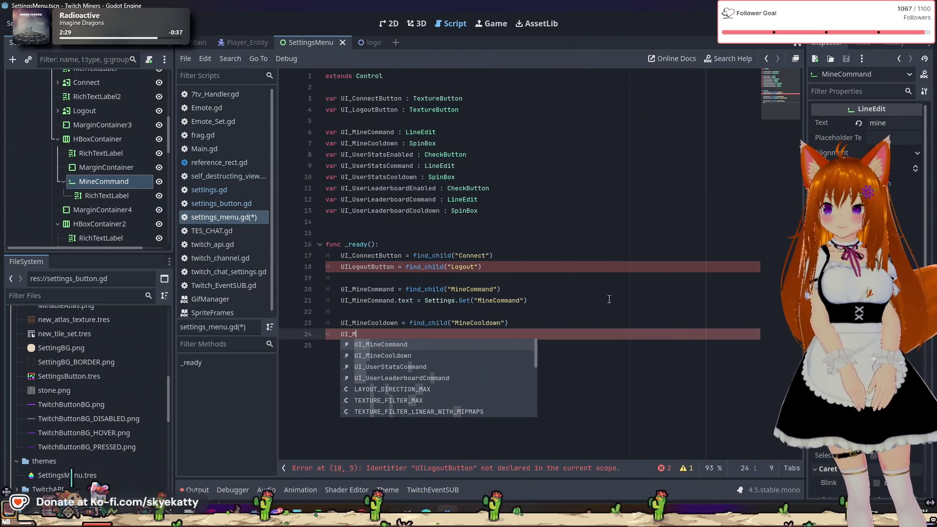
pyautogui.press('Down')
pyautogui.press('Return')
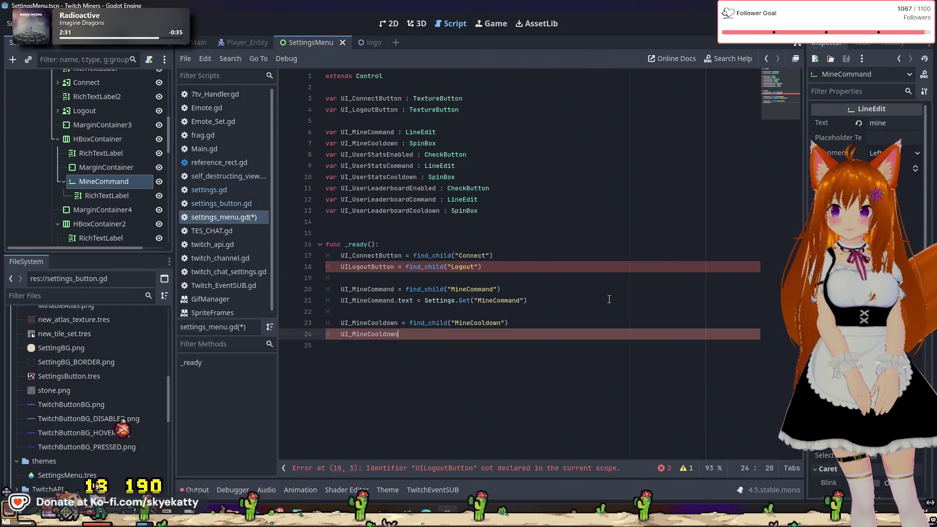
pyautogui.press('BackSpace')
pyautogui.write('.')
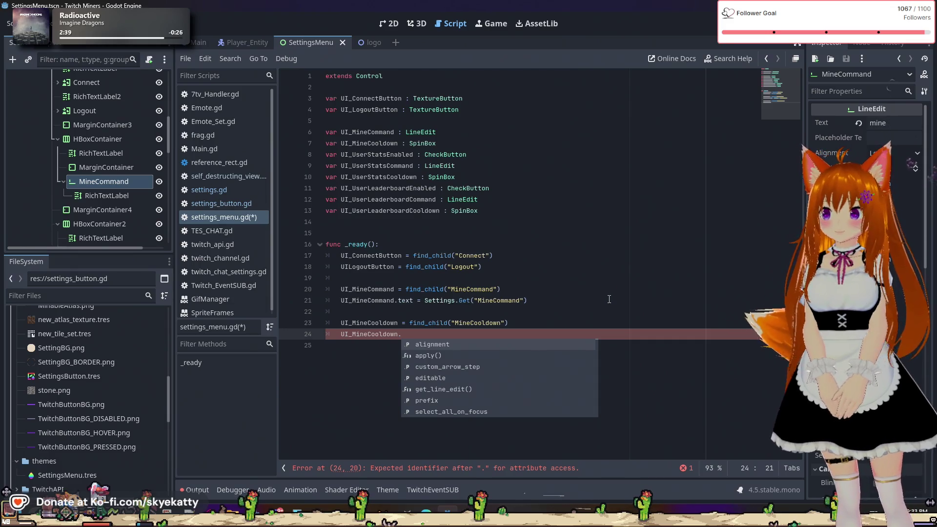
# - Complete line 24 as UI_MineCooldown.value = Settings.Get("MineCooldown")
pyautogui.press('Down')
pyautogui.press('Down')
pyautogui.press('Down')
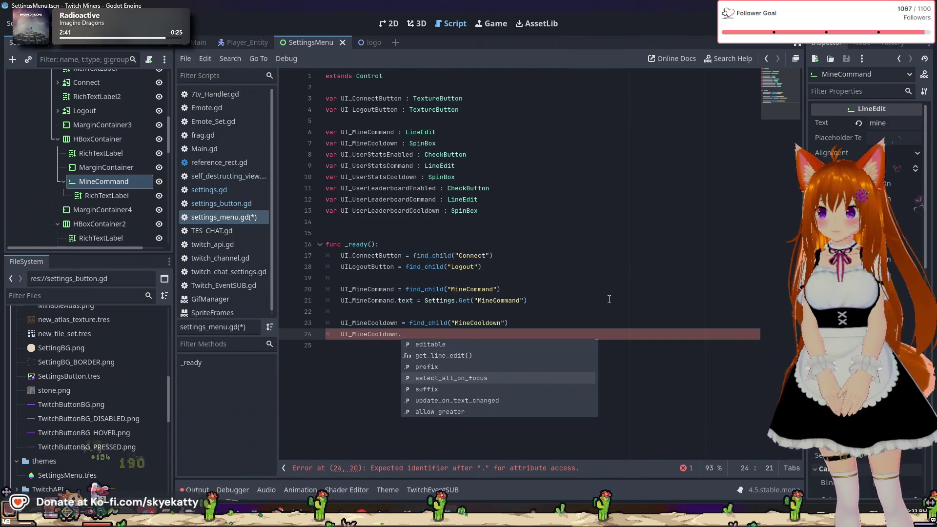
pyautogui.press('Down')
pyautogui.press('Down')
pyautogui.press('Down')
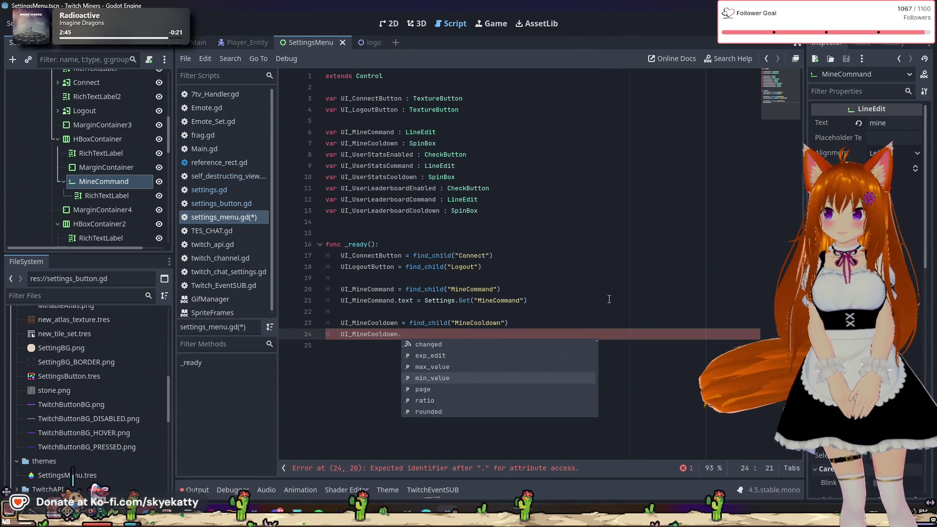
pyautogui.press('Down')
pyautogui.press('Down')
pyautogui.press('Down')
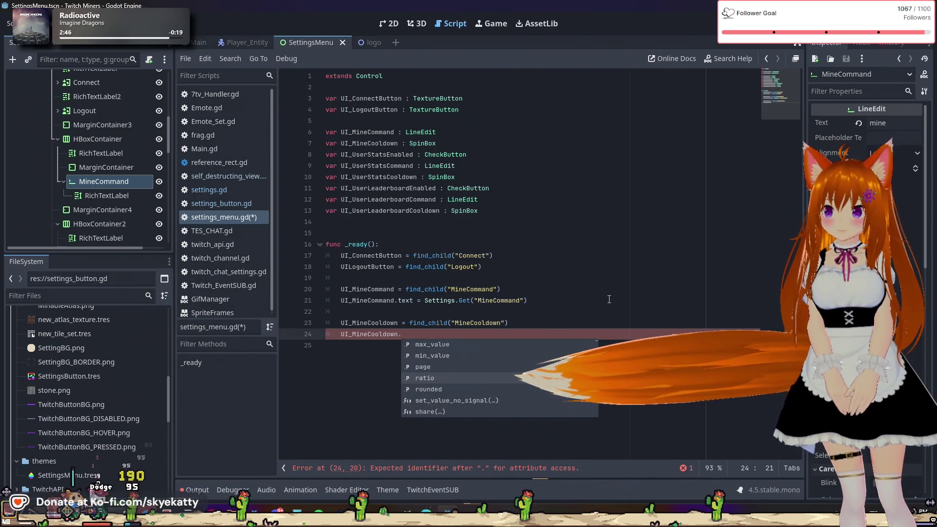
pyautogui.press('Down')
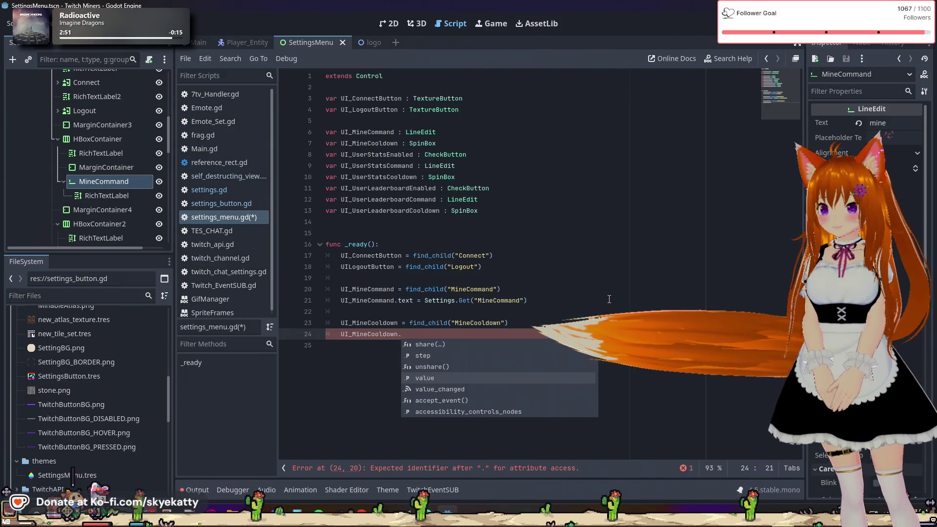
pyautogui.press('Return')
pyautogui.write('=')
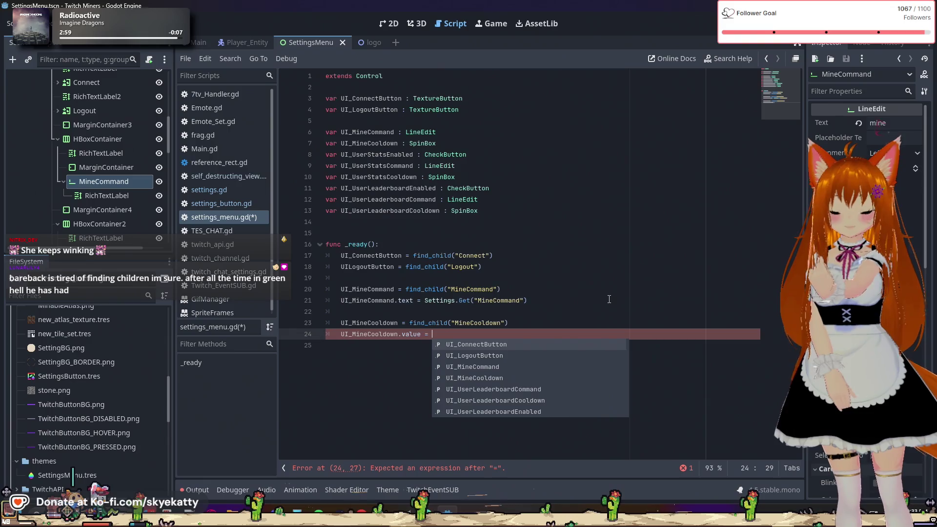
pyautogui.write('S')
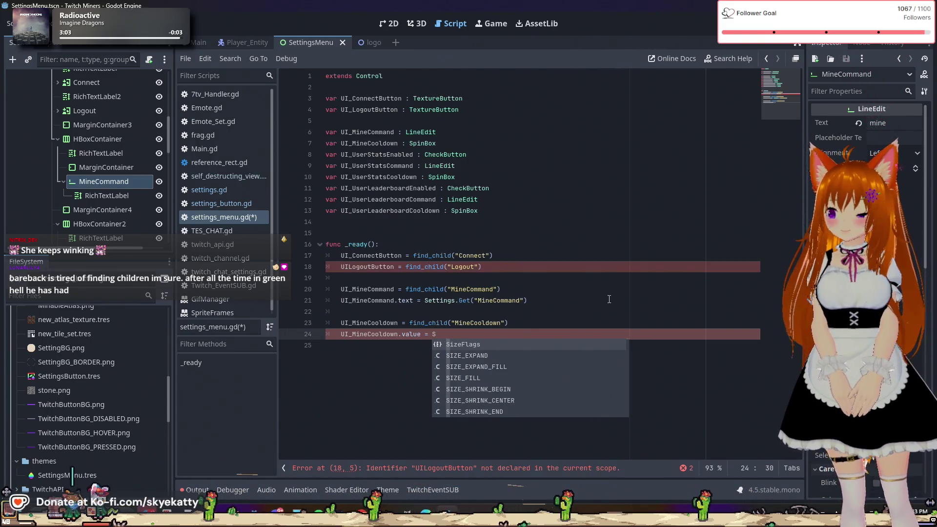
pyautogui.write('ettings.')
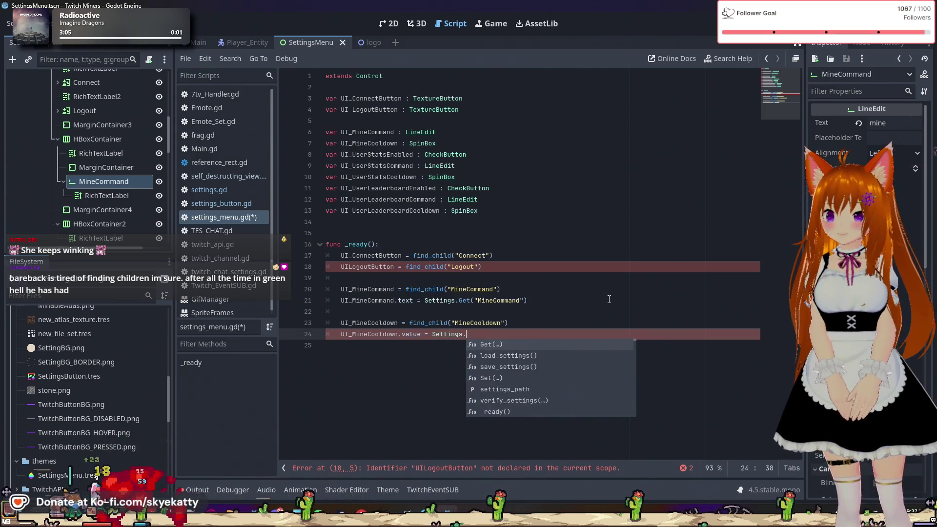
pyautogui.press('Return')
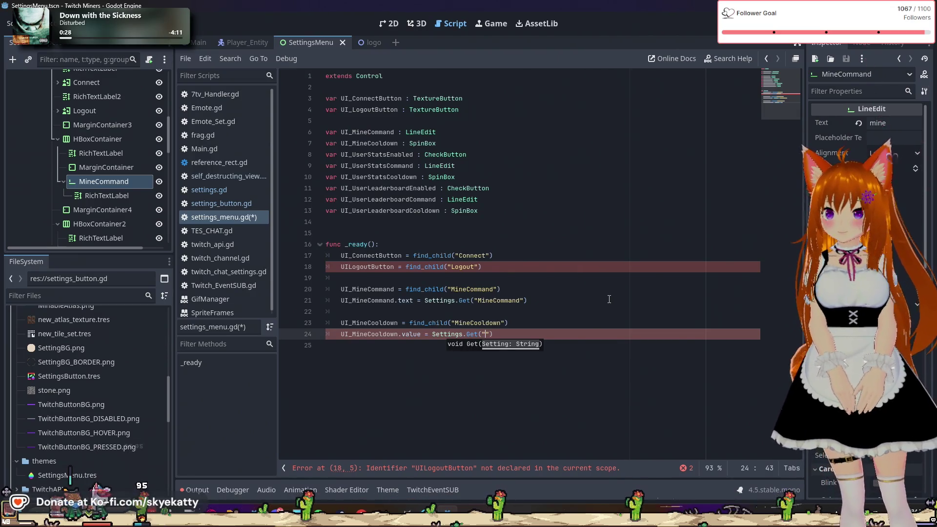
pyautogui.write('MineCooldown')
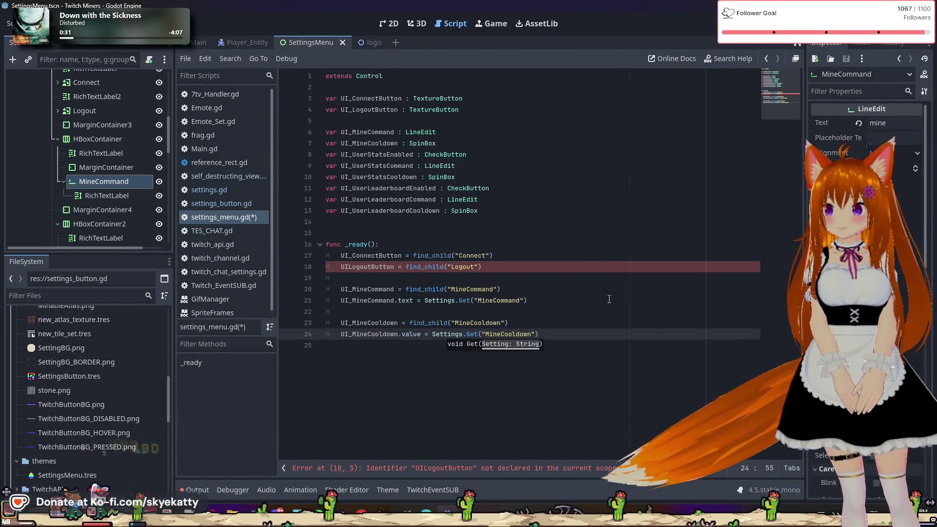
pyautogui.click(585, 362)
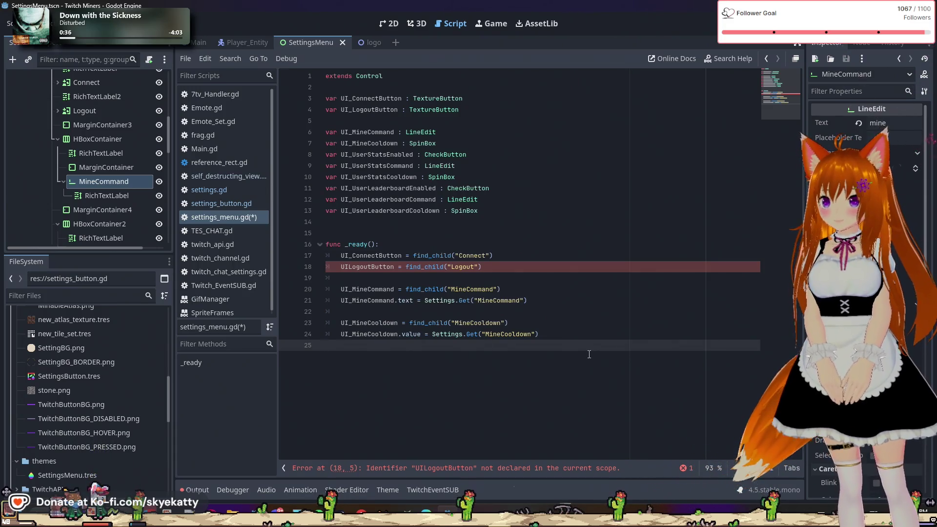
# - Add a func ui_minecommand_changed() header below the _ready code
pyautogui.press('Return')
pyautogui.press('Return')
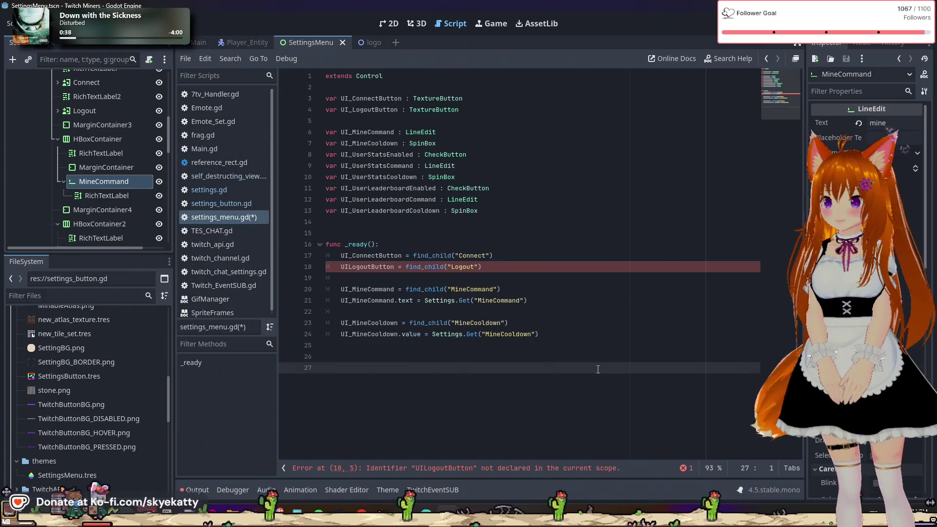
pyautogui.press('BackSpace')
pyautogui.press('BackSpace')
pyautogui.press('Return')
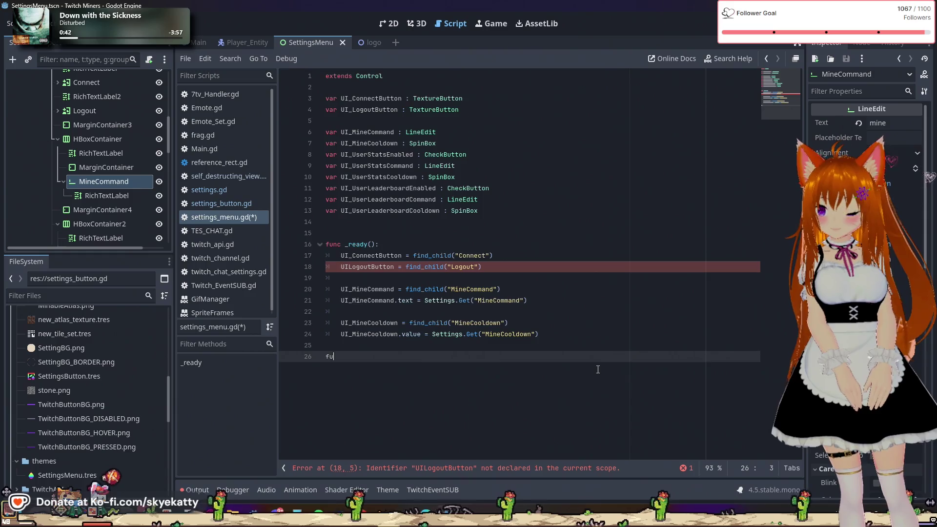
pyautogui.write('func min')
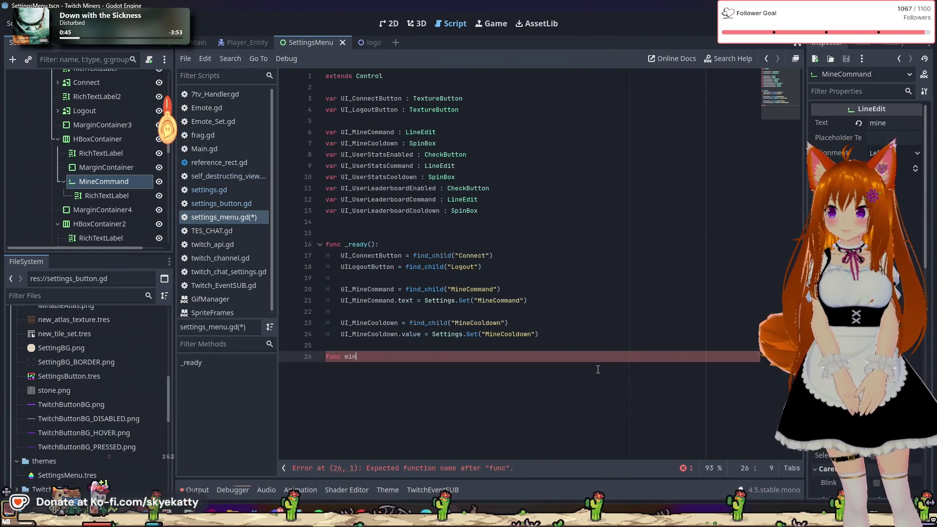
pyautogui.hotkey('ctrl', 'space')
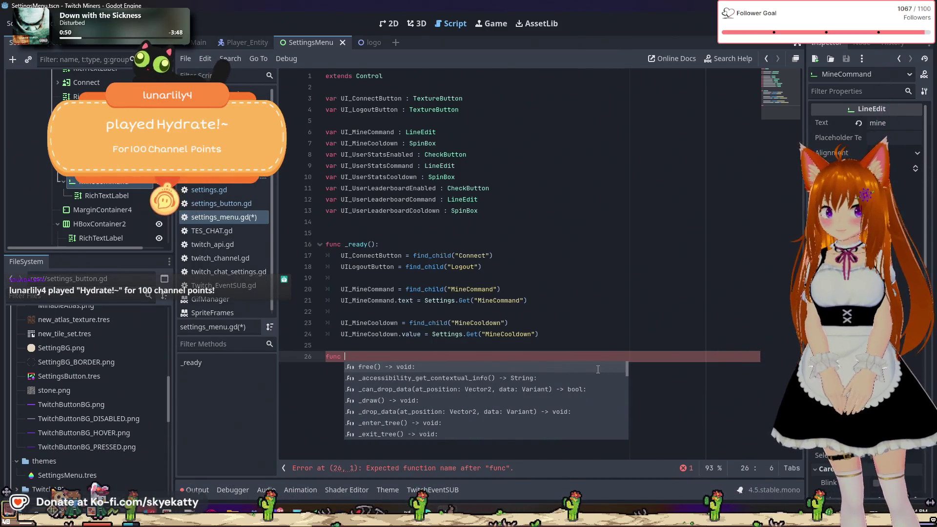
pyautogui.write('ui')
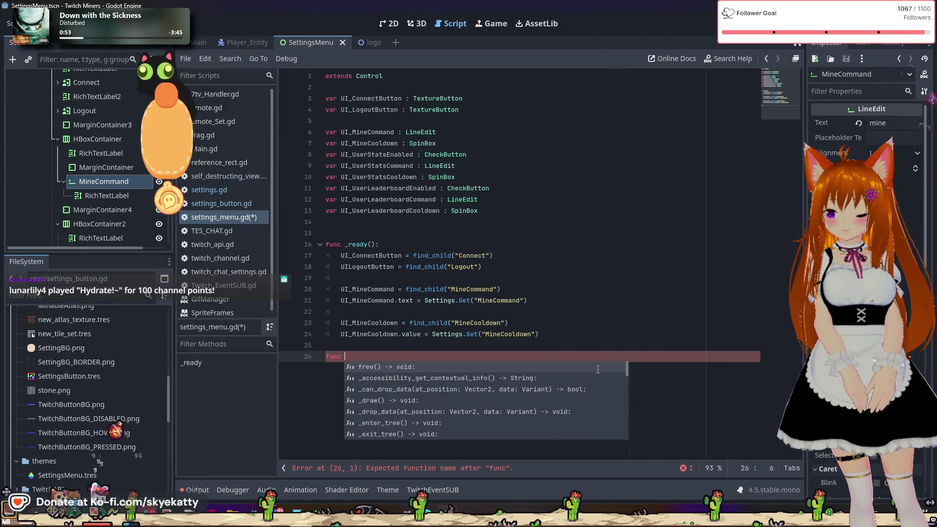
pyautogui.write('_mine')
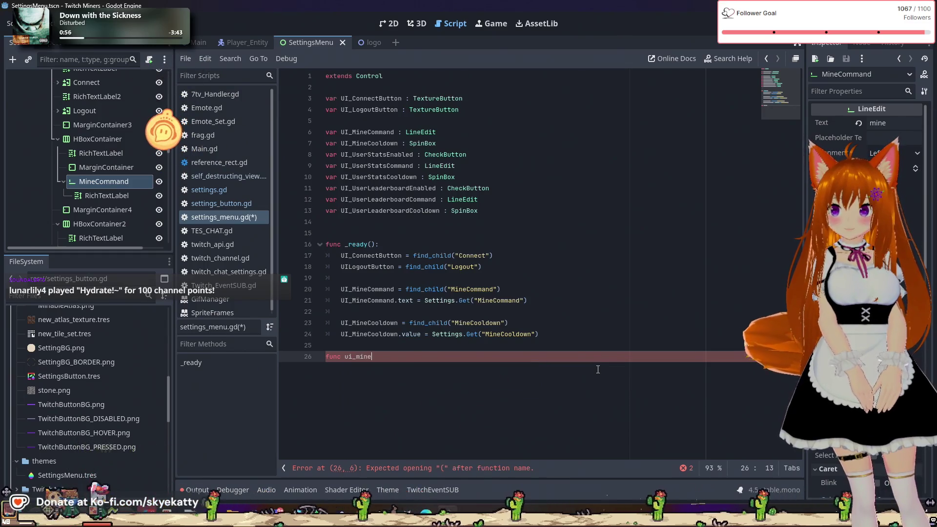
pyautogui.write('command')
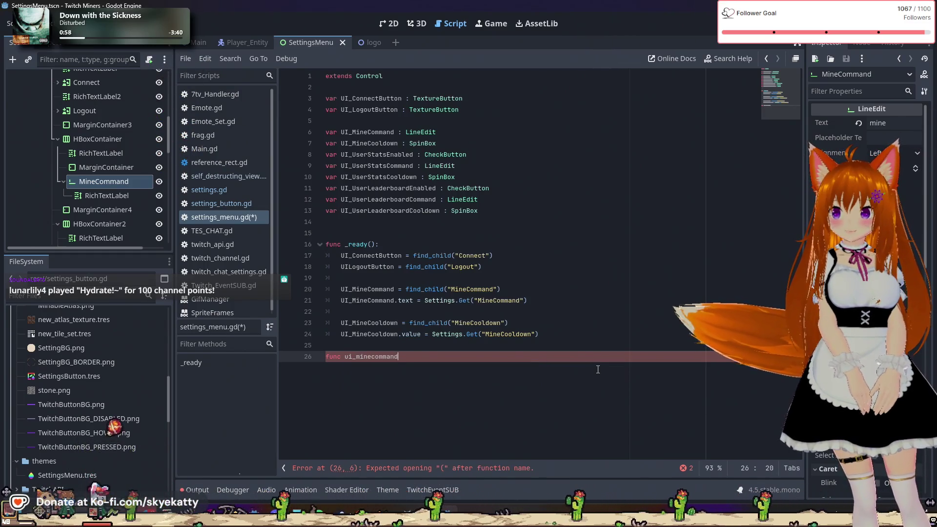
pyautogui.write('_changed():')
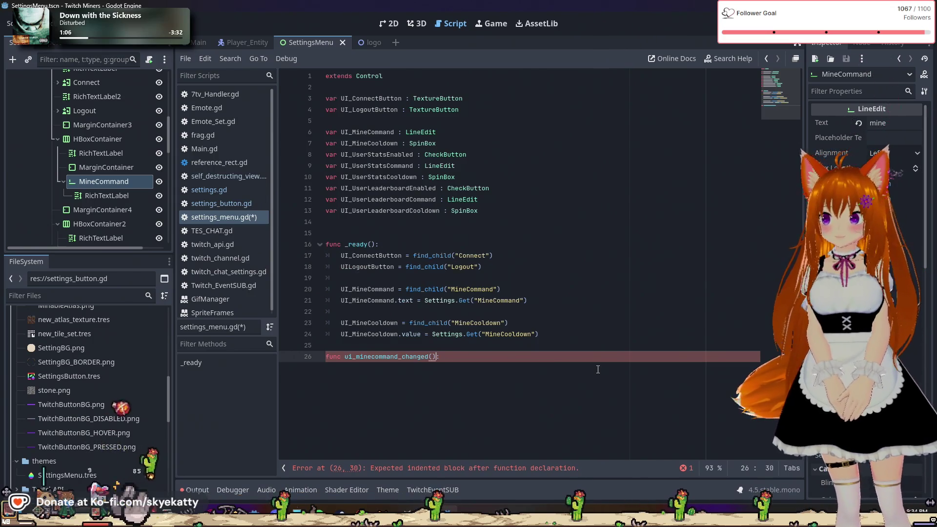
pyautogui.press('Left')
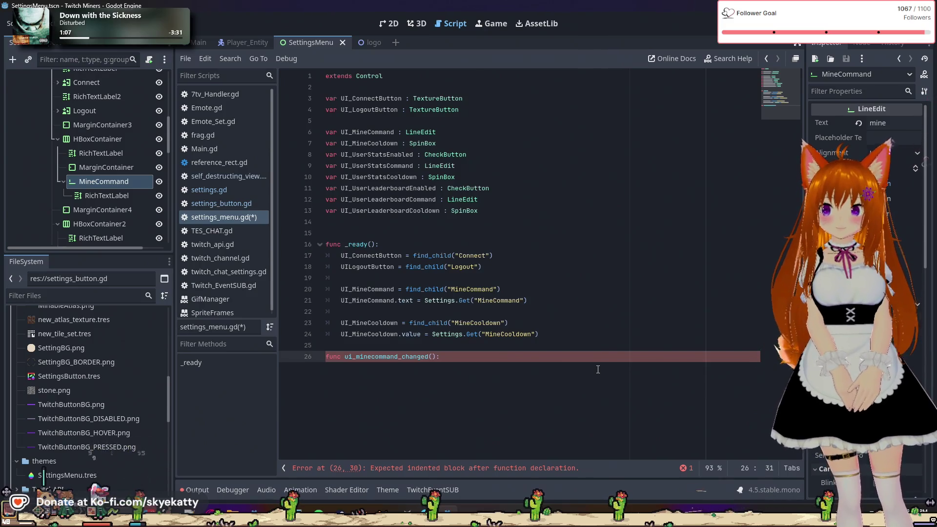
# - Fill its body with Settings.Set("MineCommand", UI_MineCommand.text) using autocomplete
pyautogui.press('Return')
pyautogui.write('UI')
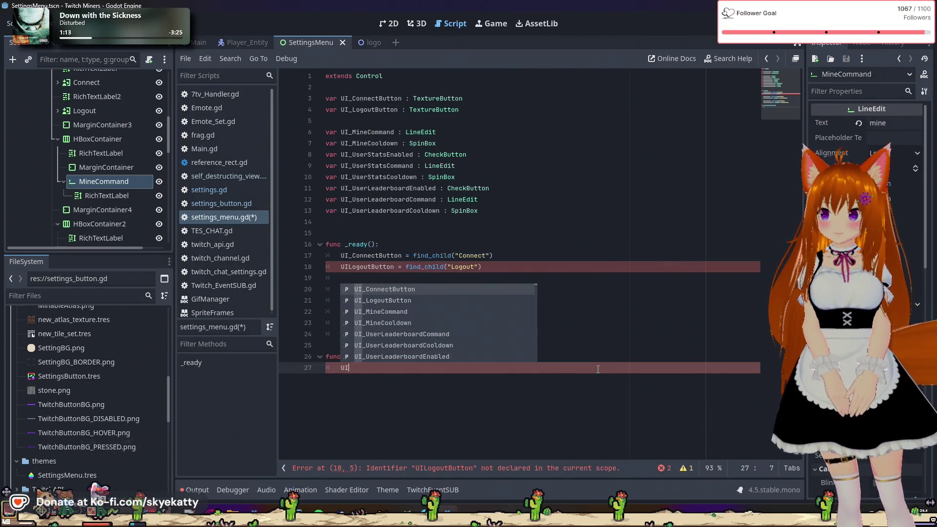
pyautogui.write('_')
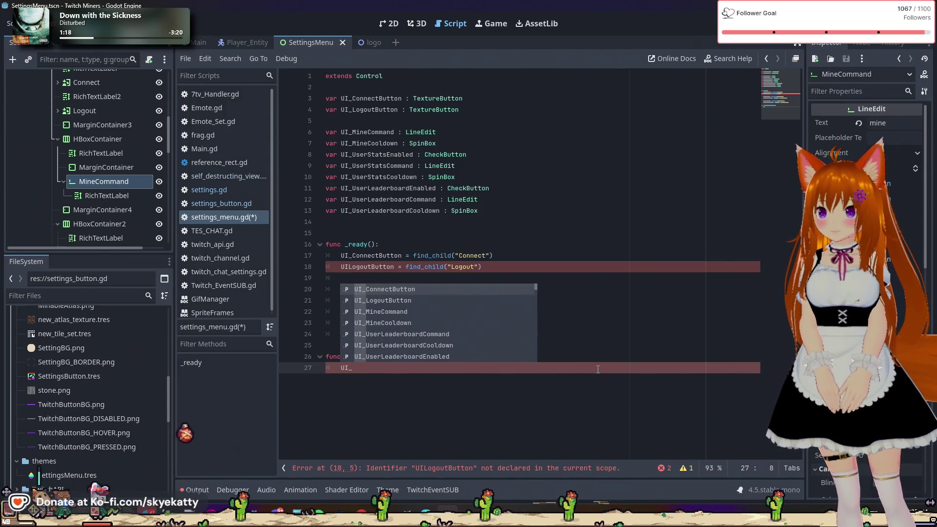
pyautogui.press('BackSpace')
pyautogui.press('BackSpace')
pyautogui.press('BackSpace')
pyautogui.write('Settings')
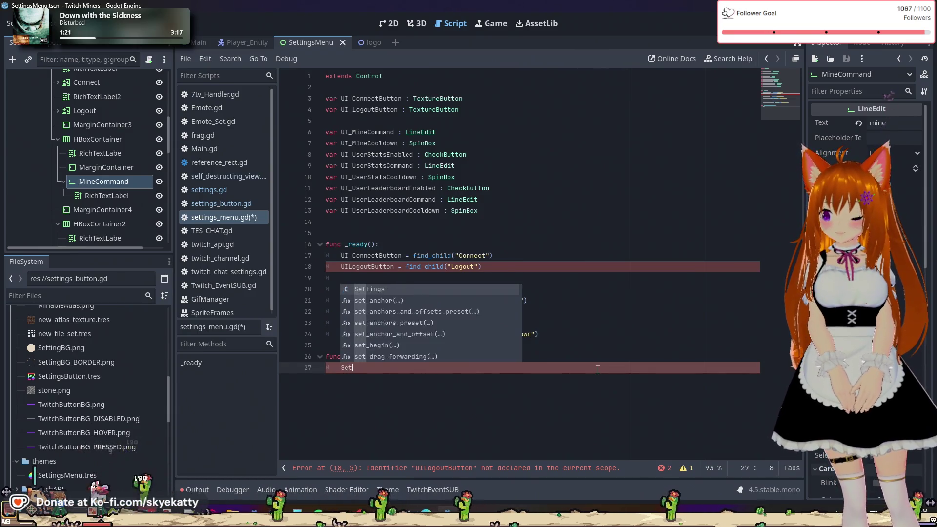
pyautogui.write('.Set')
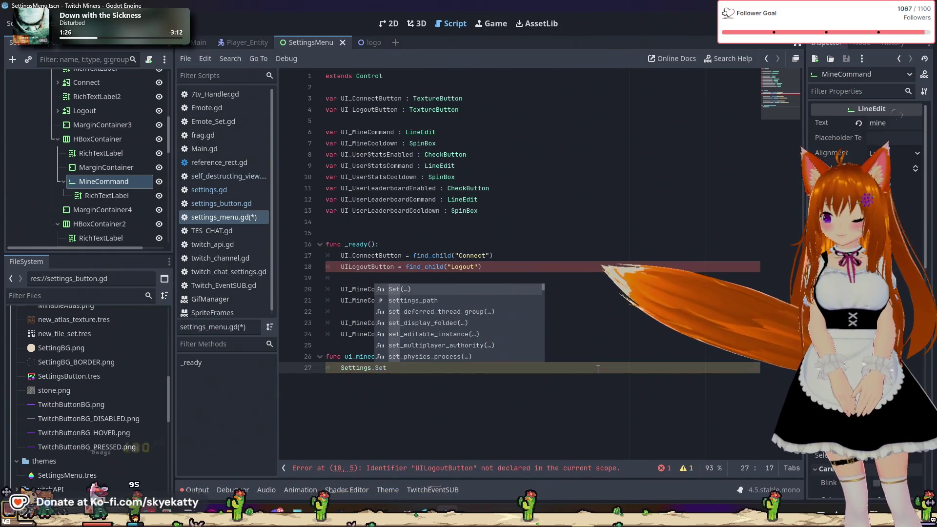
pyautogui.press('Return')
pyautogui.write('"MineComman')
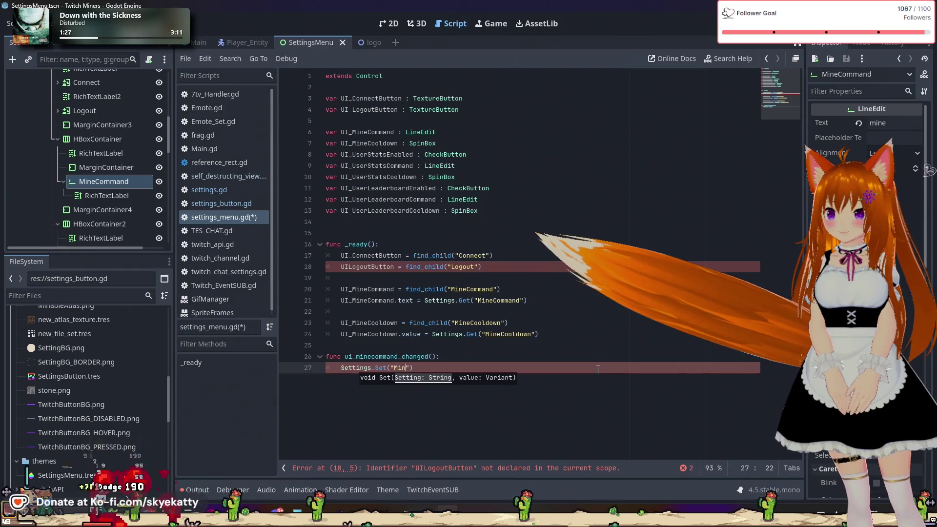
pyautogui.write('d")')
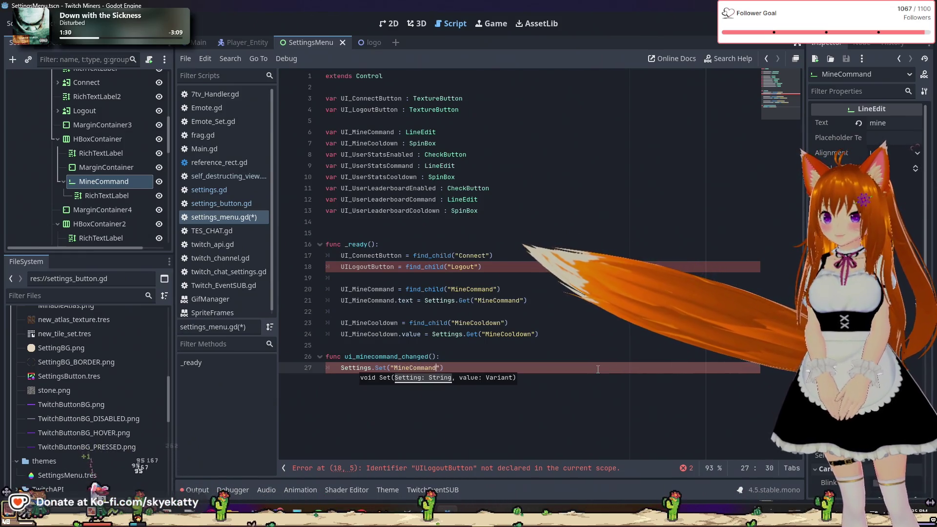
pyautogui.press('Left')
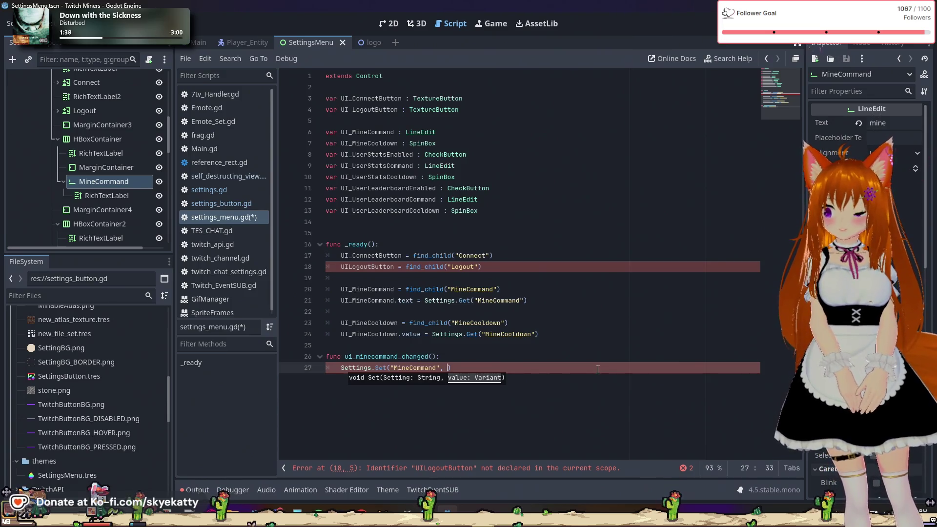
pyautogui.write('UI_')
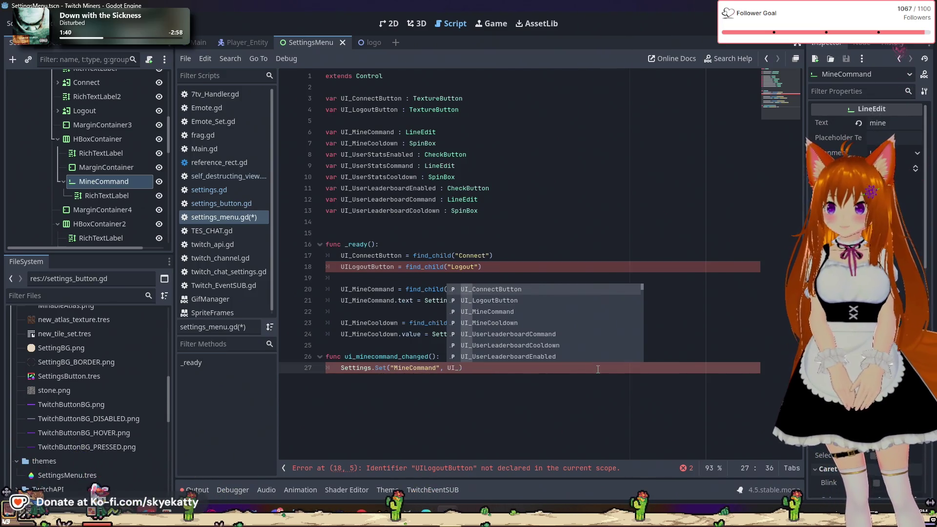
pyautogui.write('MineCommand.')
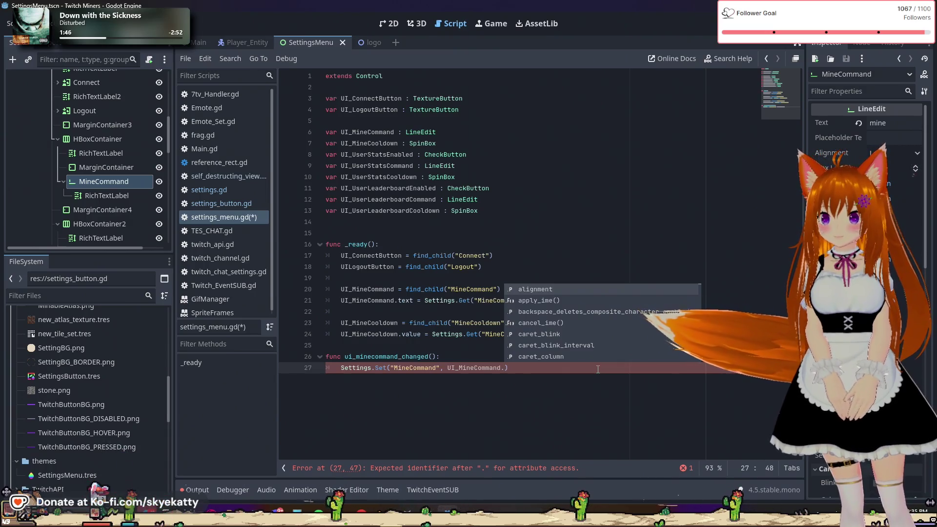
pyautogui.write('te')
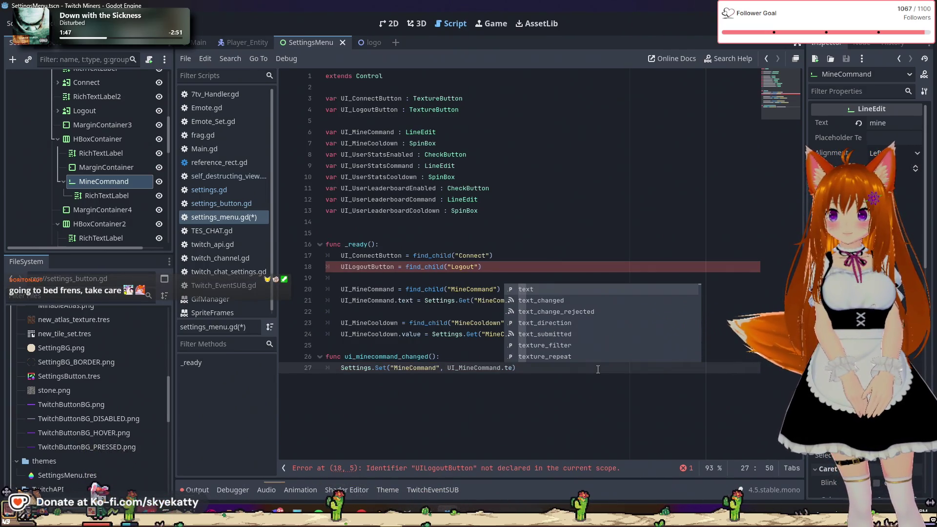
pyautogui.press('Return')
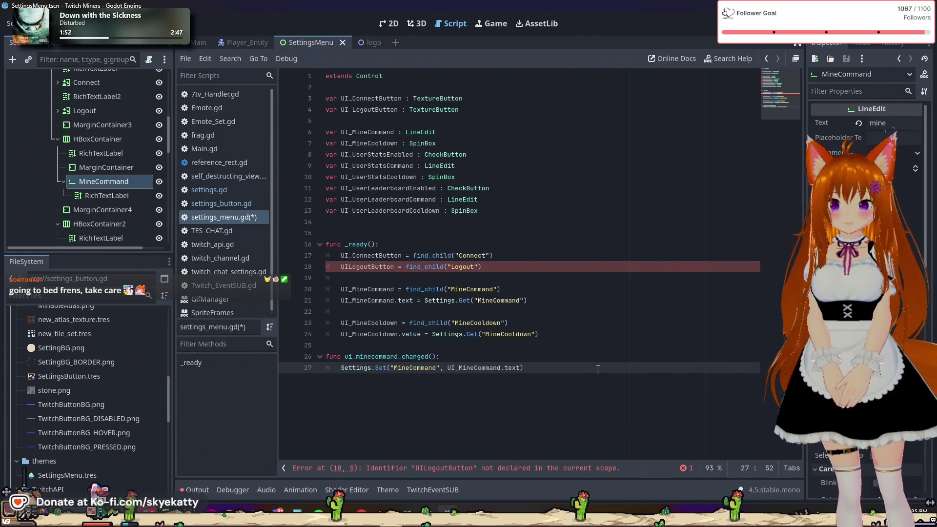
pyautogui.click(541, 367)
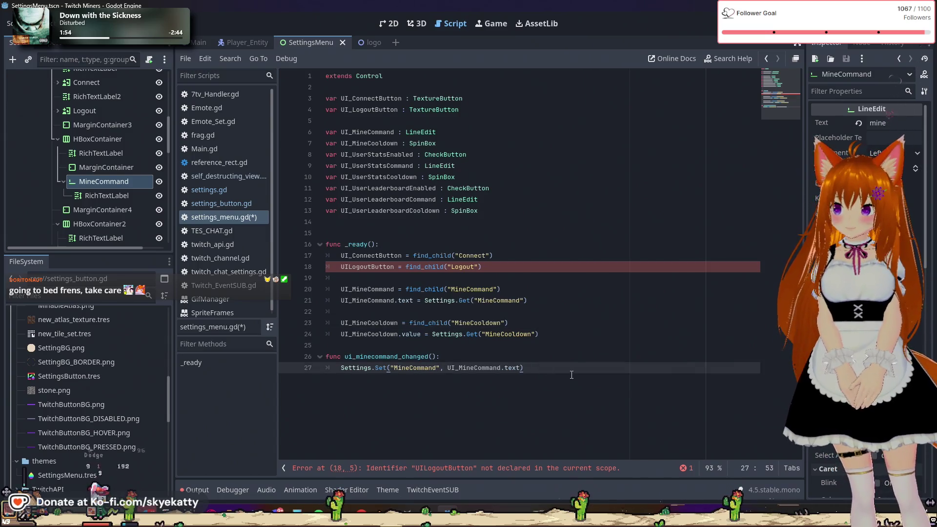
# - Insert the missing underscore in UI_LogoutButton on line 18
pyautogui.click(550, 352)
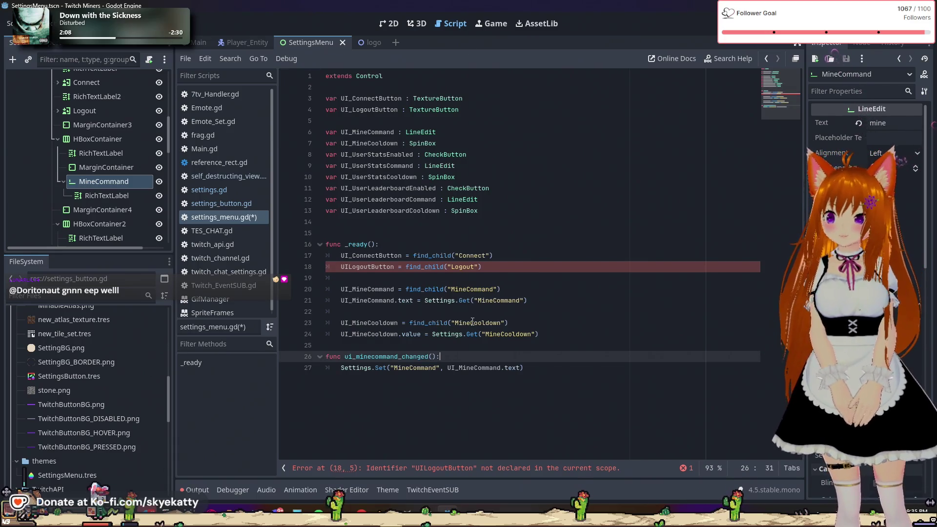
pyautogui.click(513, 266)
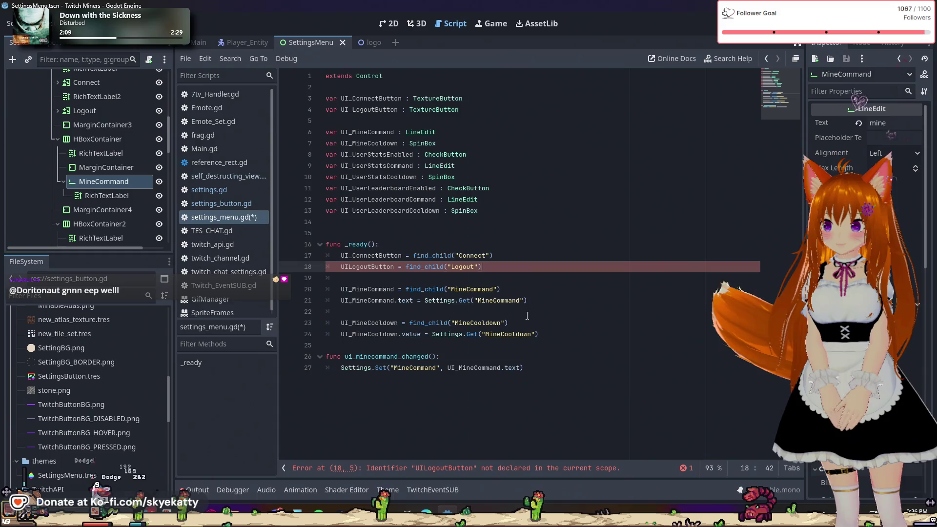
pyautogui.click(553, 289)
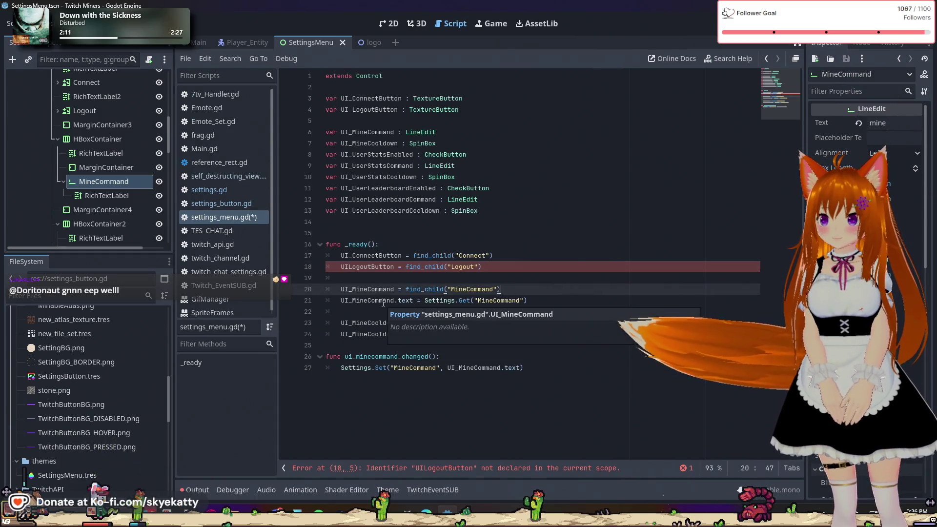
pyautogui.click(489, 263)
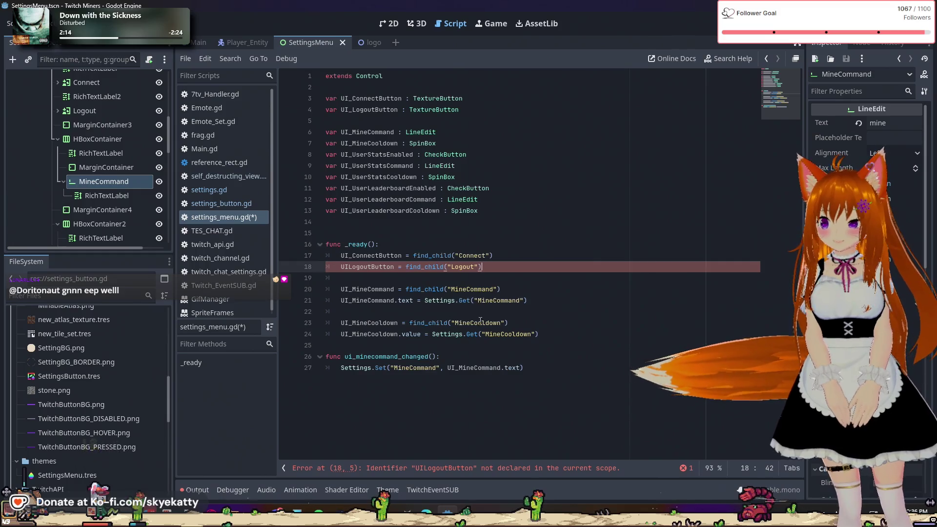
pyautogui.click(350, 266)
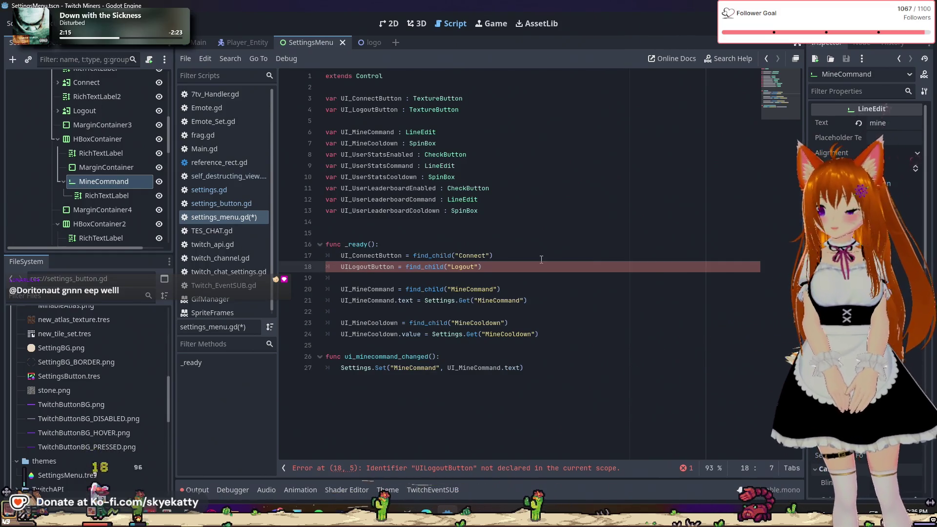
pyautogui.write('_')
# - Open a blank line after the MineCommand text assignment on line 21
pyautogui.click(537, 244)
pyautogui.click(537, 322)
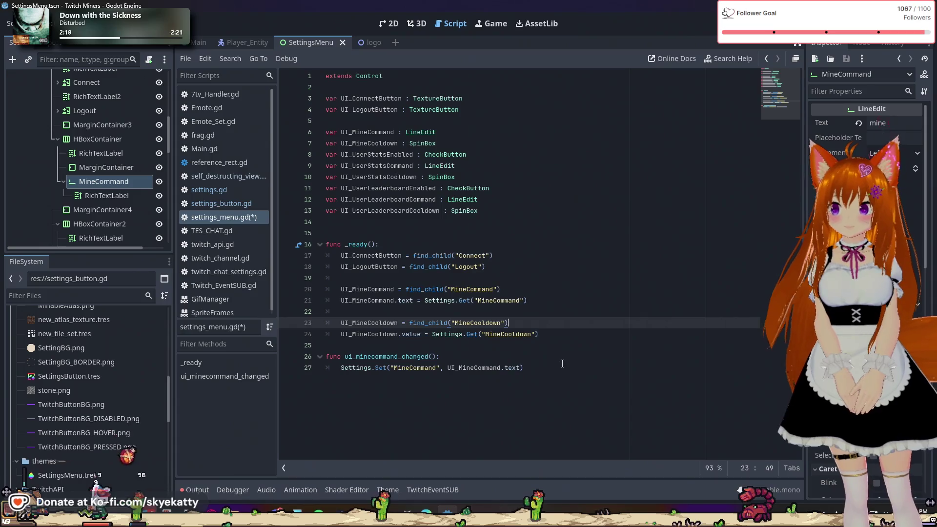
pyautogui.click(412, 311)
pyautogui.click(592, 301)
pyautogui.press('Return')
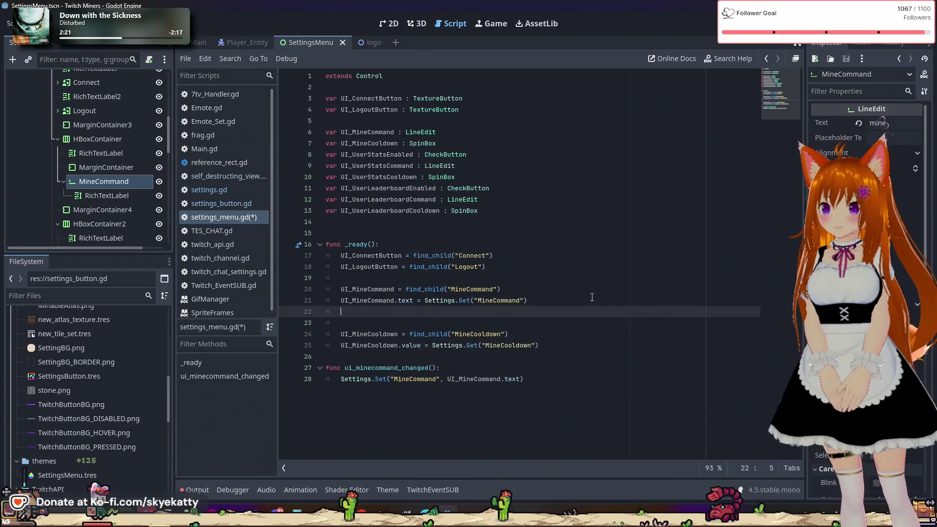
# - Write UI_MineCommand.connect("changed") on line 22 using autocomplete for the name and method
pyautogui.write('UI')
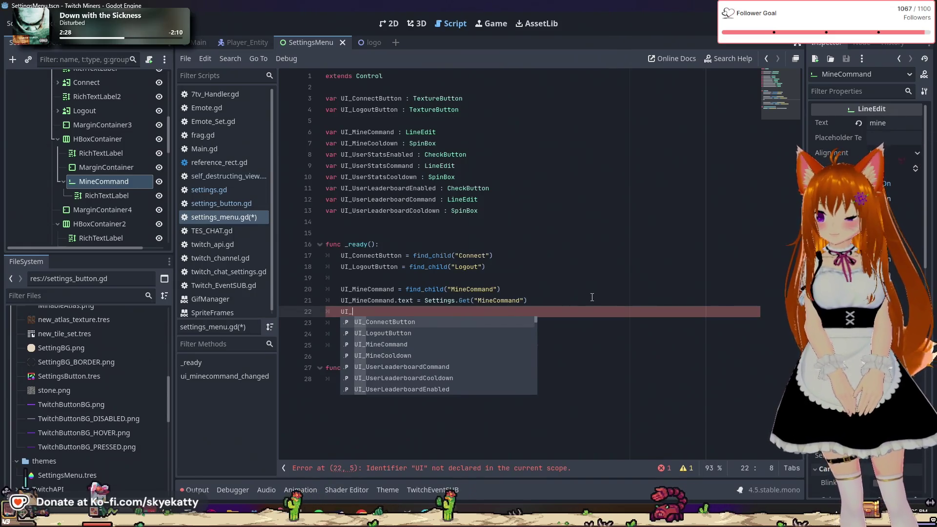
pyautogui.write('_Mine')
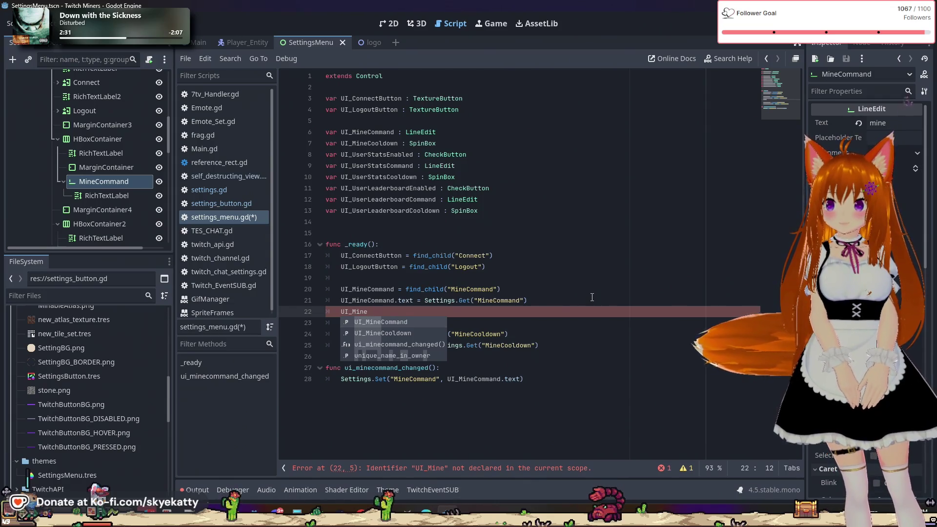
pyautogui.press('Return')
pyautogui.write('.connec')
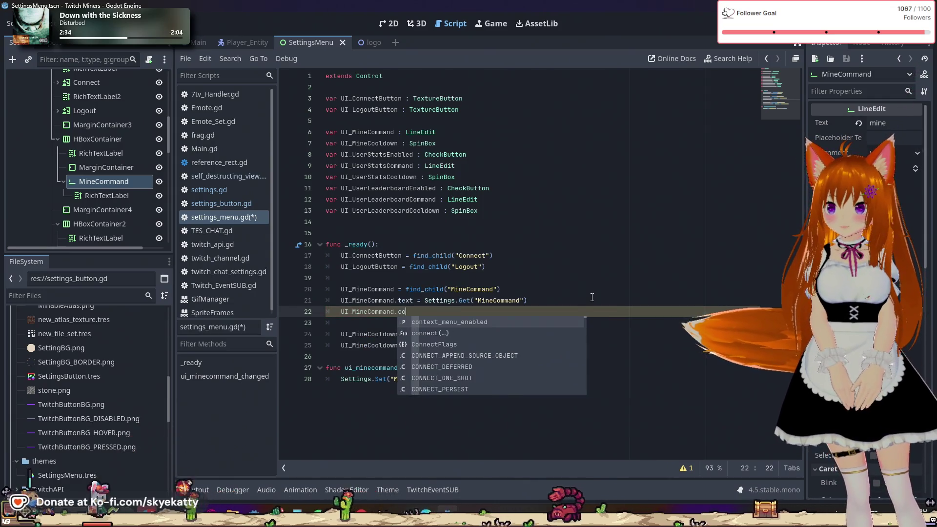
pyautogui.press('Return')
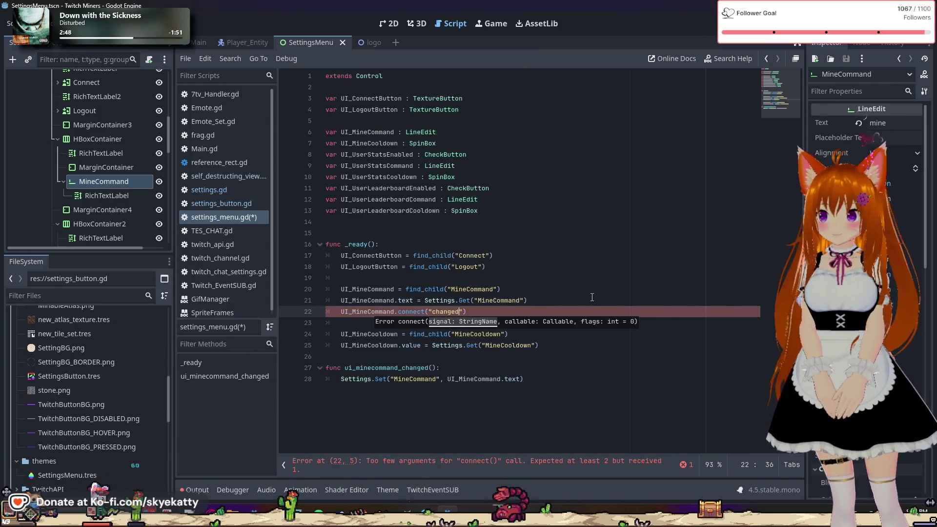
pyautogui.click(558, 296)
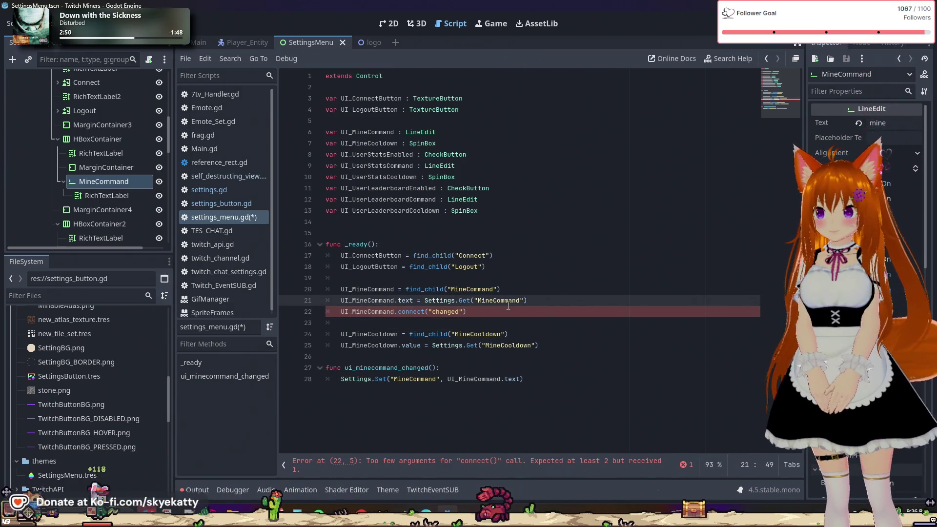
# - Start a new UI_MineCommand. line above the connect call and browse its member suggestions
pyautogui.press('Return')
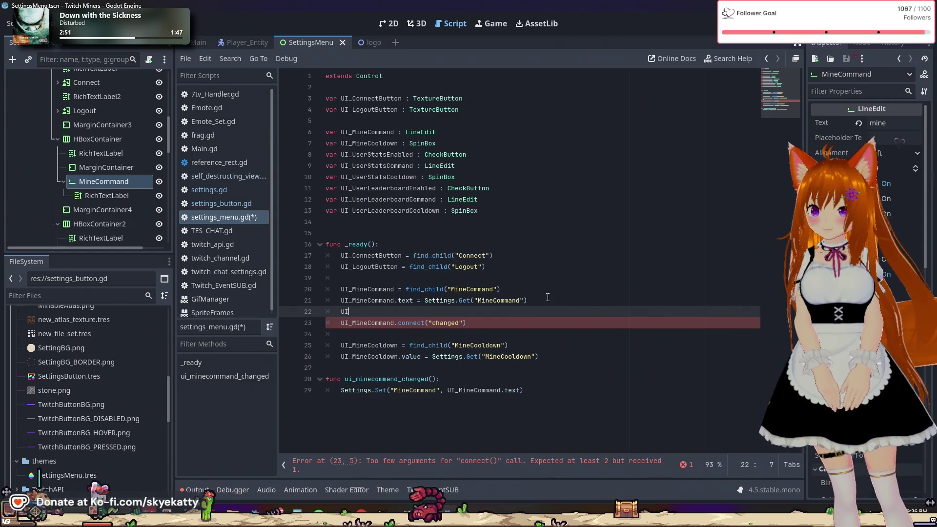
pyautogui.write('UI_MIn')
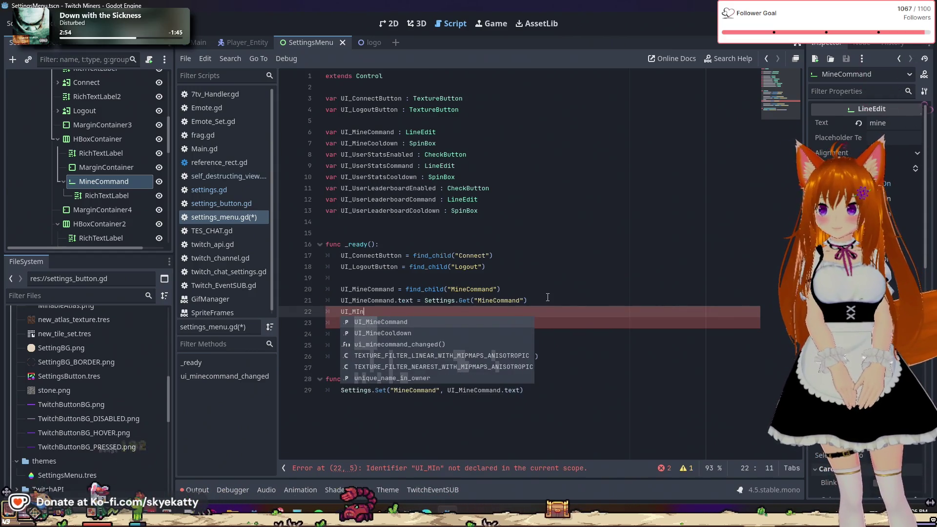
pyautogui.press('Return')
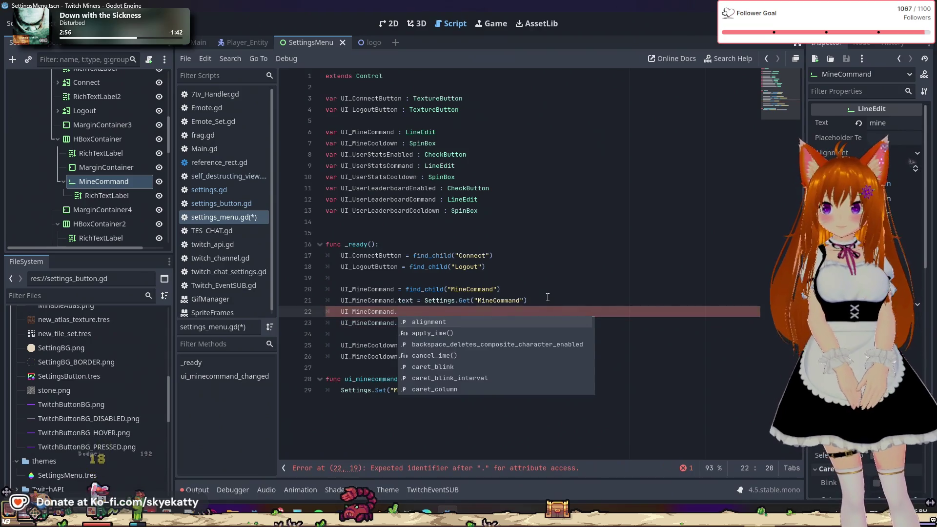
pyautogui.press('Left')
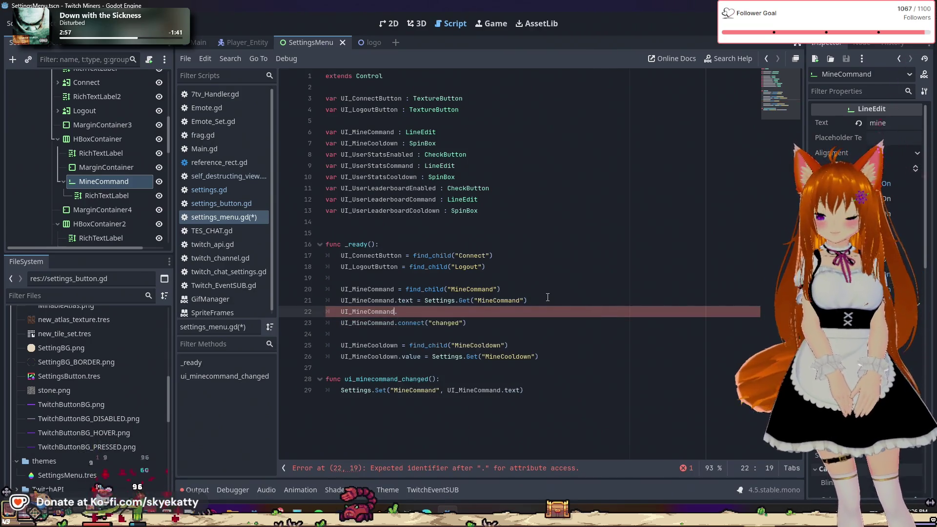
pyautogui.write('.')
pyautogui.press('Down')
pyautogui.press('Down')
pyautogui.press('Down')
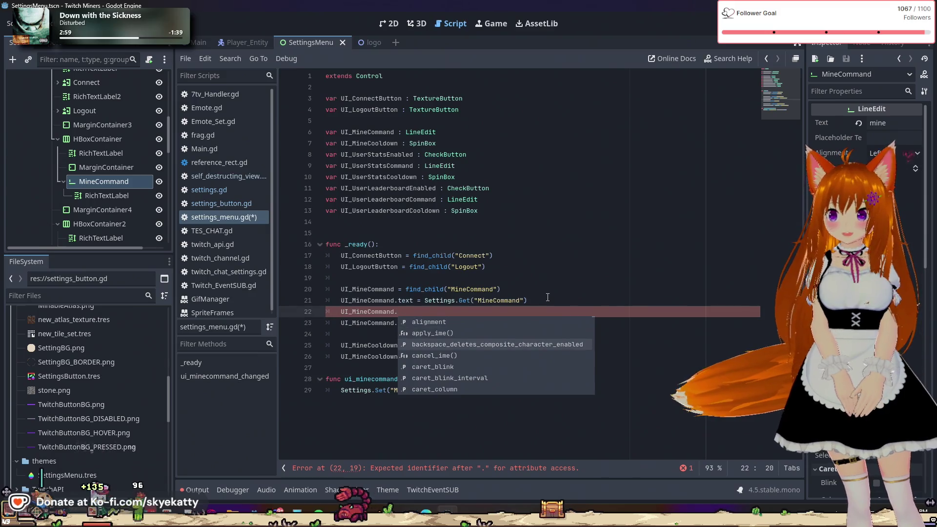
pyautogui.press('Down')
pyautogui.press('Down')
pyautogui.press('Down')
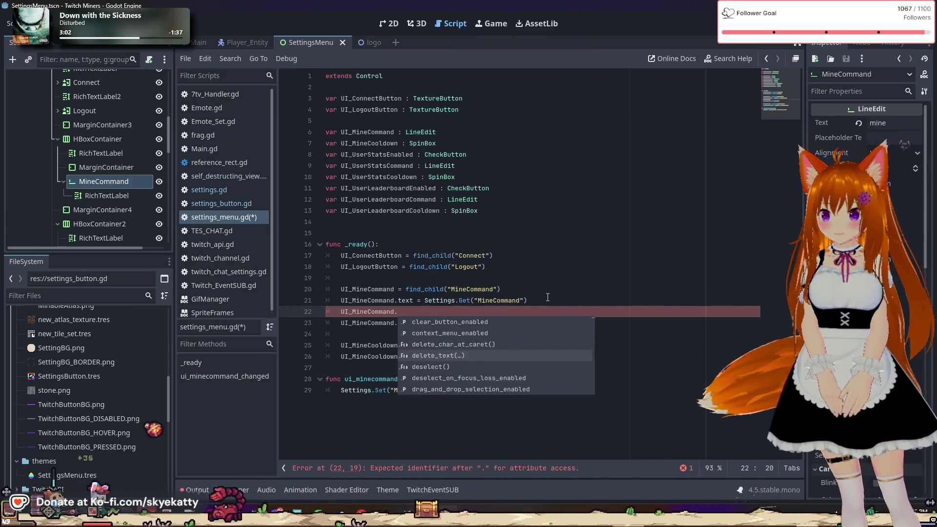
pyautogui.press('Up')
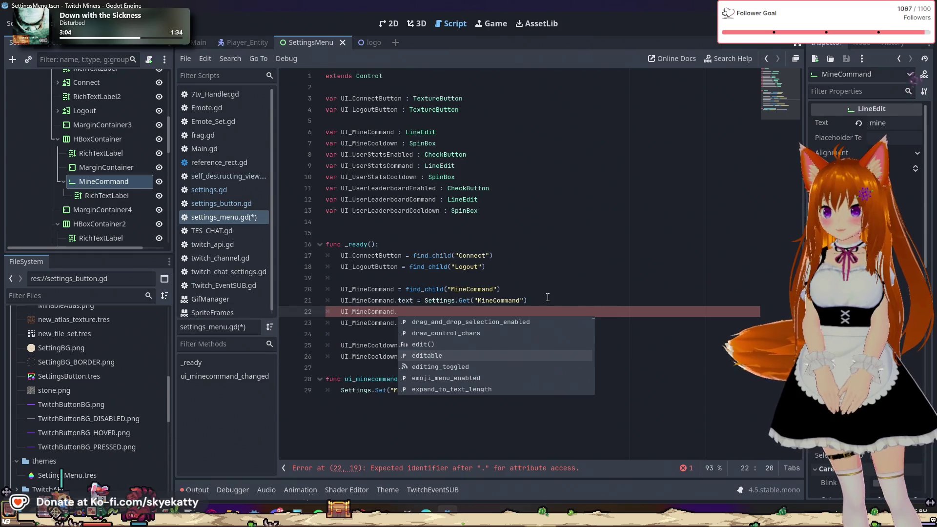
pyautogui.press('Down')
pyautogui.press('Down')
pyautogui.press('Down')
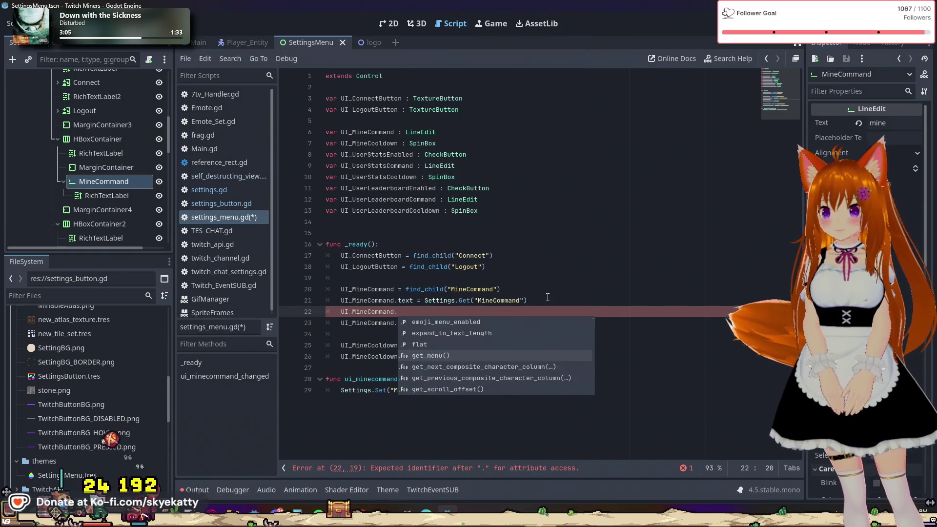
pyautogui.press('Down')
pyautogui.press('Down')
pyautogui.press('Down')
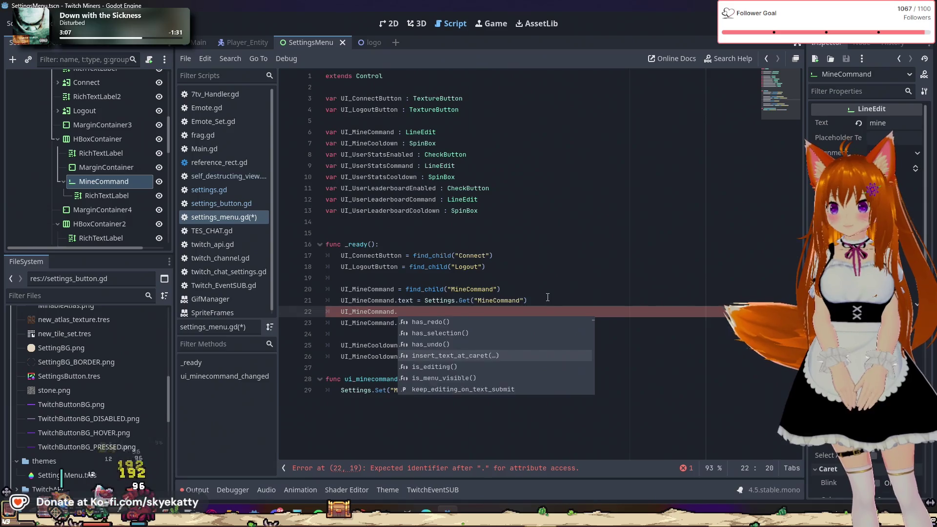
pyautogui.press('Down')
pyautogui.press('Down')
pyautogui.press('Down')
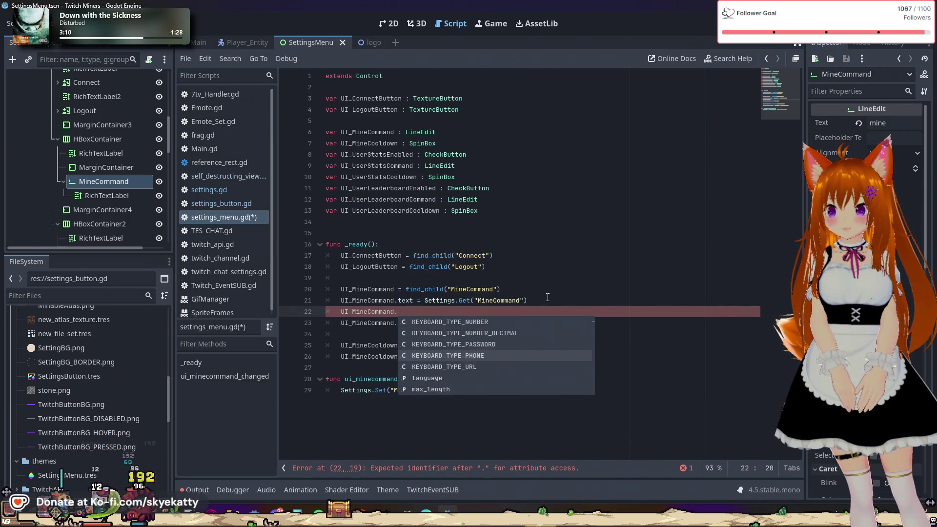
pyautogui.press('Down')
pyautogui.press('Down')
pyautogui.press('Down')
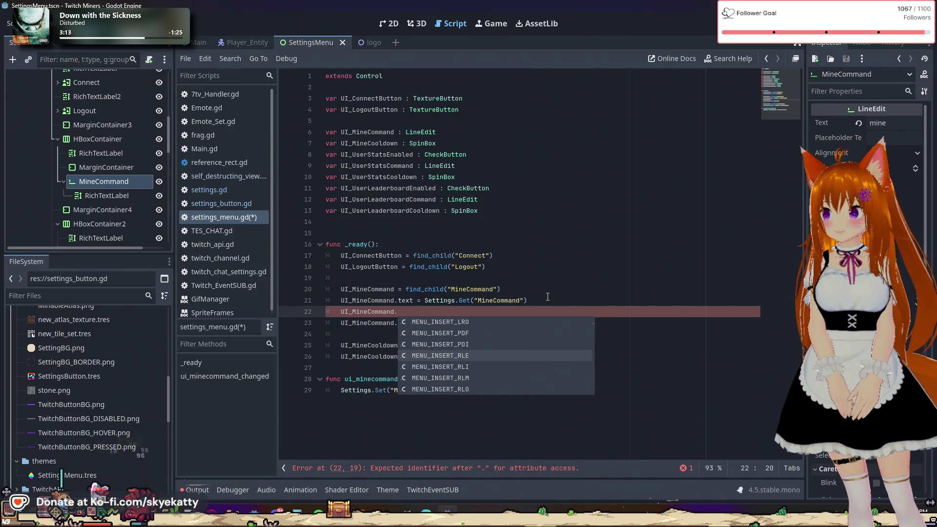
# - Dismiss the suggestions and insert a blank line before the connect call
pyautogui.click(466, 221)
pyautogui.click(467, 311)
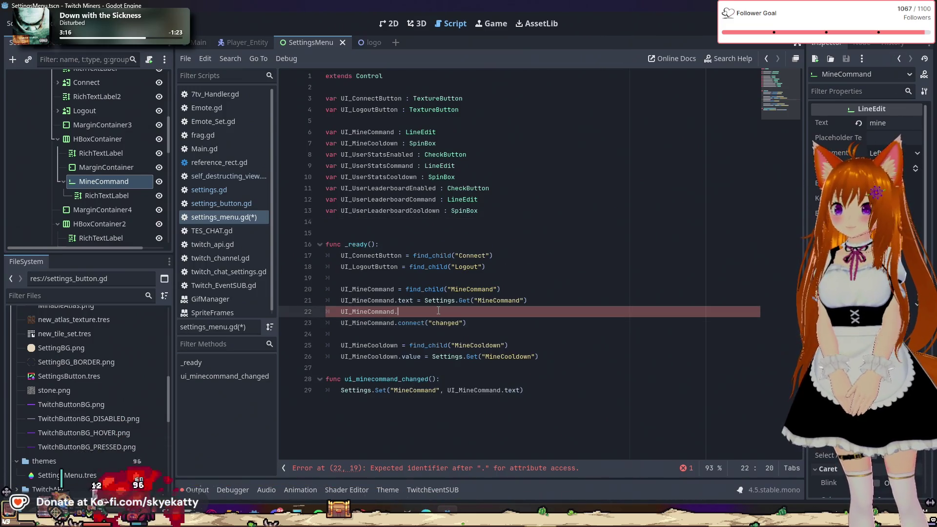
pyautogui.press('Return')
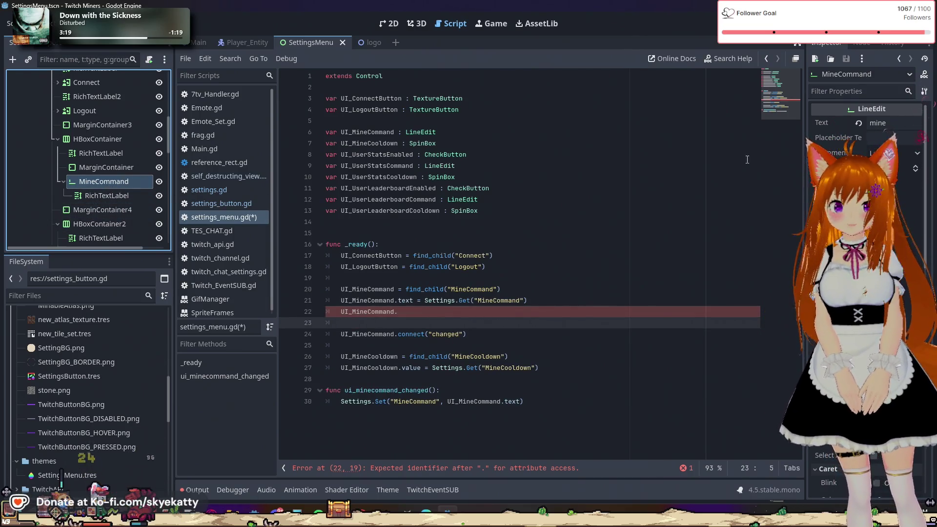
pyautogui.click(874, 45)
# - Show the LineEdit's signals in the Node dock, widened to read full names
pyautogui.click(862, 43)
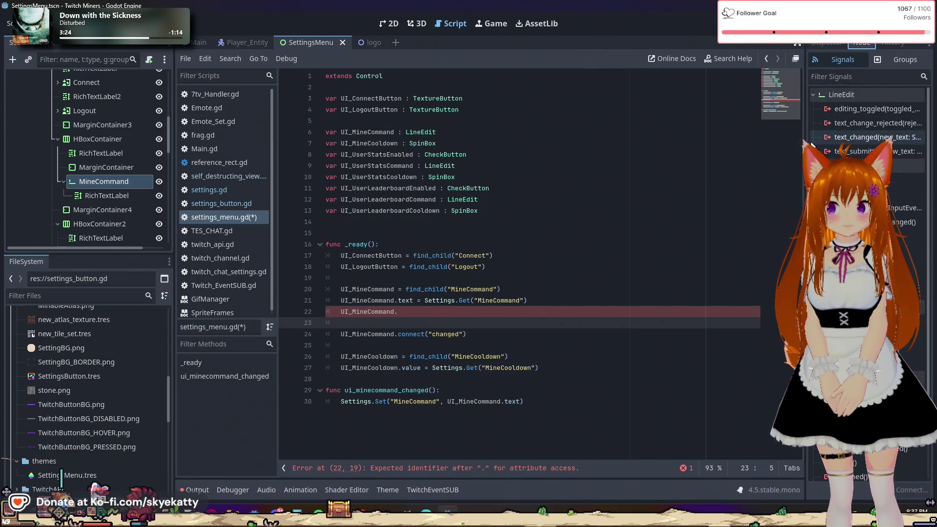
pyautogui.moveTo(806, 146); pyautogui.dragTo(766, 146)
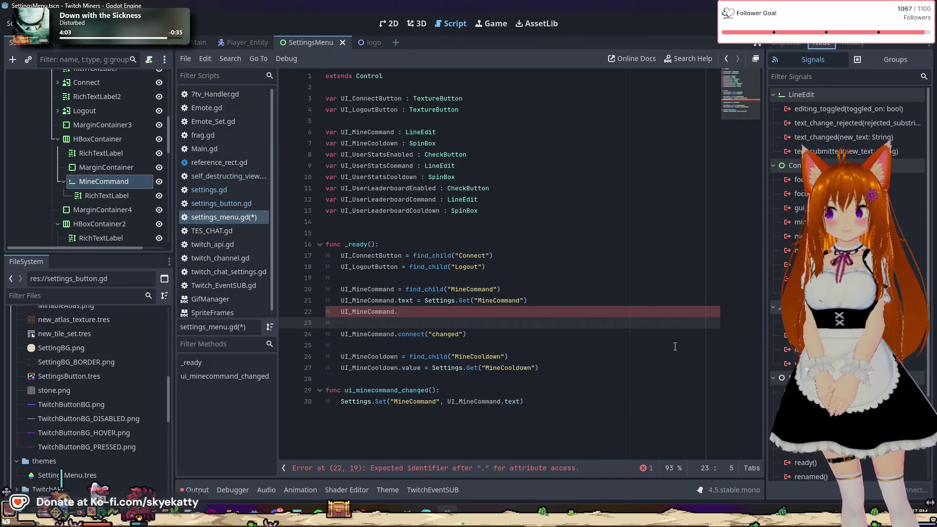
pyautogui.click(590, 406)
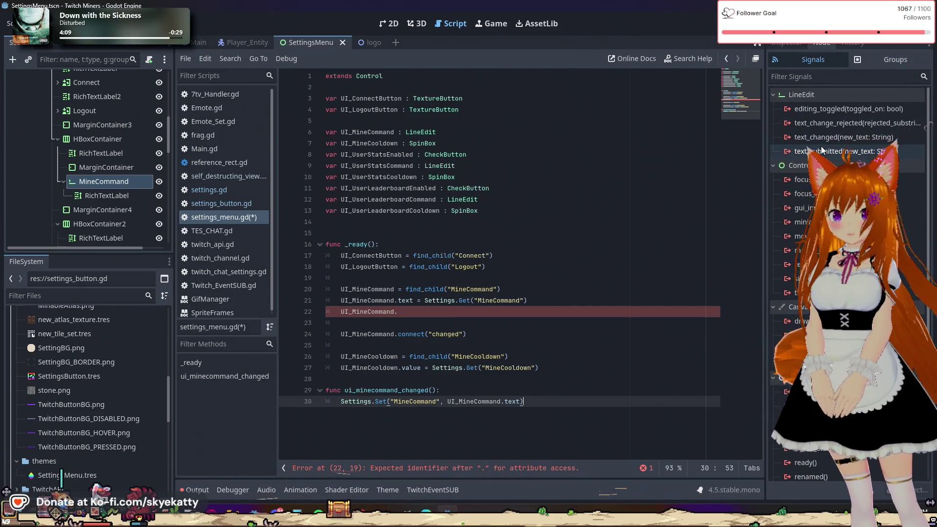
# - Select and delete the unfinished UI_MineCommand. line
pyautogui.moveTo(802, 146)
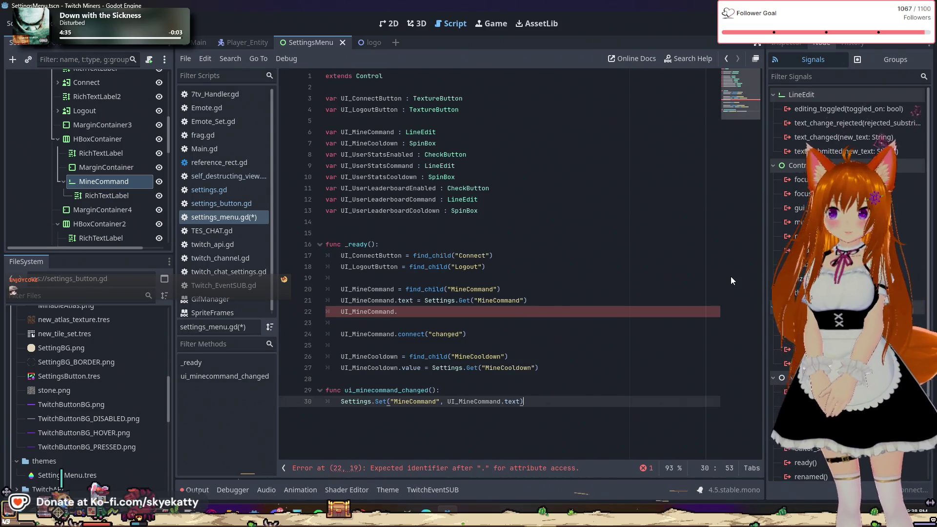
pyautogui.moveTo(398, 311)
pyautogui.mouseDown()
pyautogui.moveTo(297, 305)
pyautogui.moveTo(281, 317)
pyautogui.mouseUp()
pyautogui.press('BackSpace')
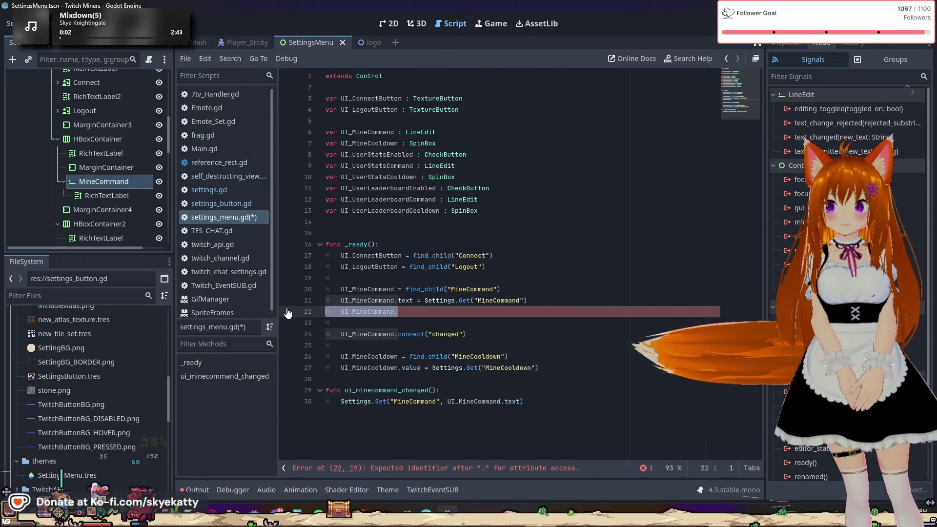
# - Remove the leftover empty line and change the signal name to "text_changed"
pyautogui.hotkey('ctrl', 'BackSpace')
pyautogui.hotkey('ctrl', 'BackSpace')
pyautogui.hotkey('ctrl', 'BackSpace')
pyautogui.click(485, 324)
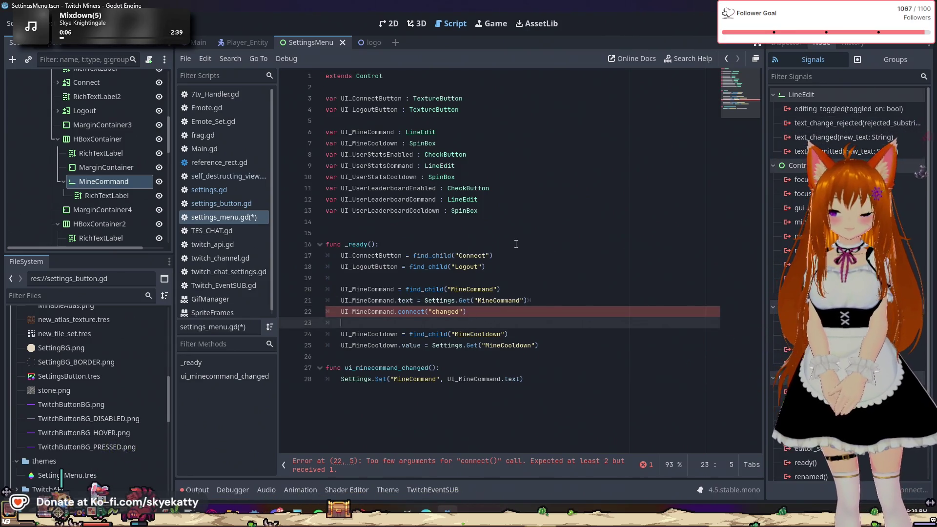
pyautogui.click(431, 311)
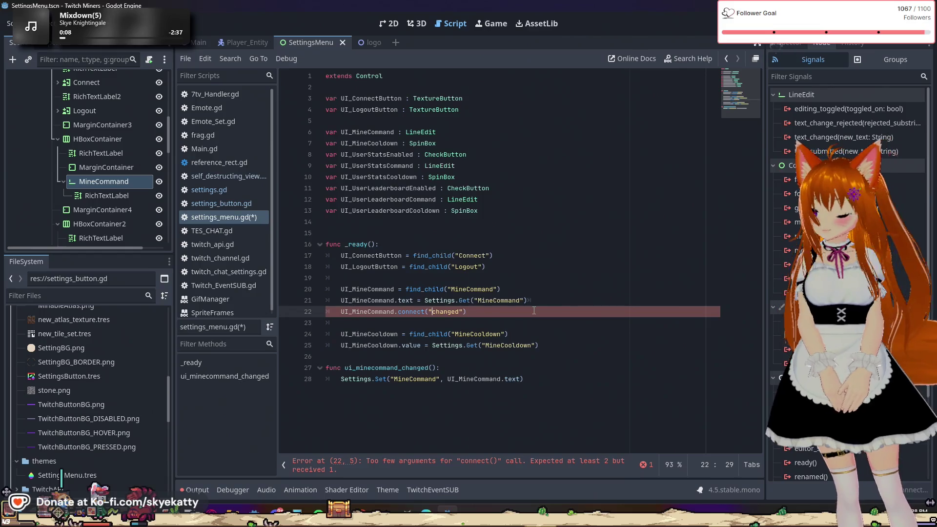
pyautogui.write('text_')
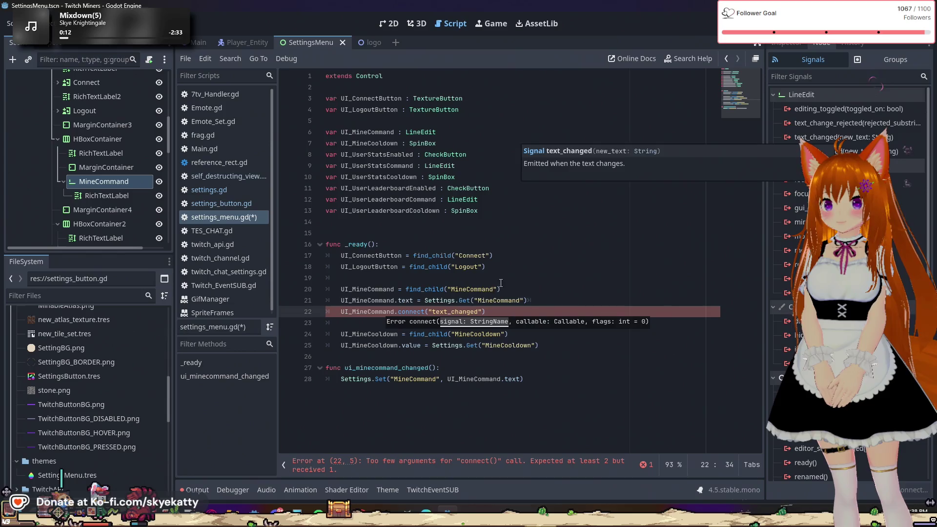
pyautogui.click(475, 301)
# - Pass ui_minecommand_changed as the connect call's callback argument
pyautogui.click(524, 311)
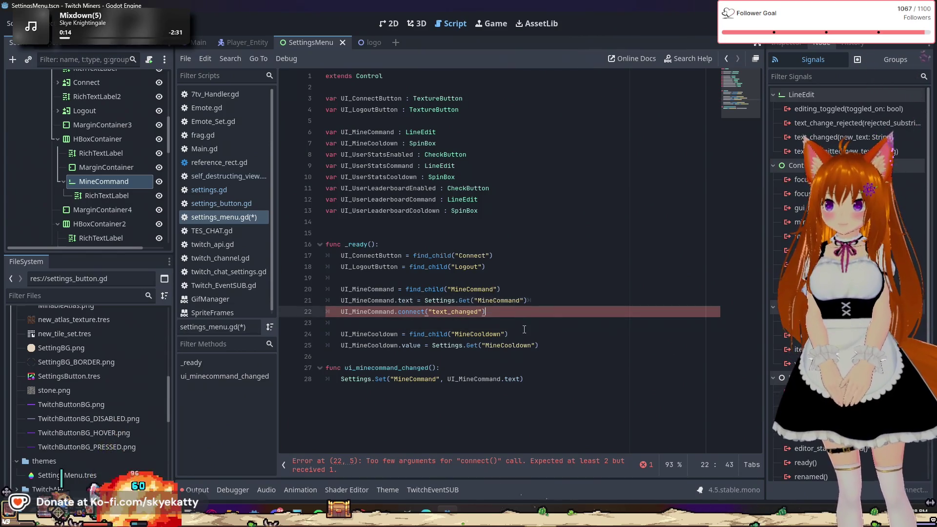
pyautogui.click(510, 335)
pyautogui.click(514, 314)
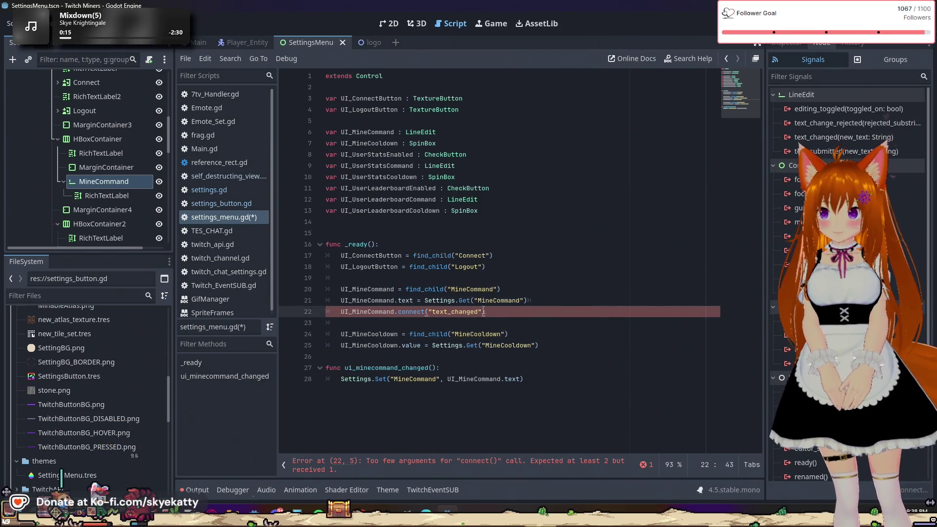
pyautogui.write(', ')
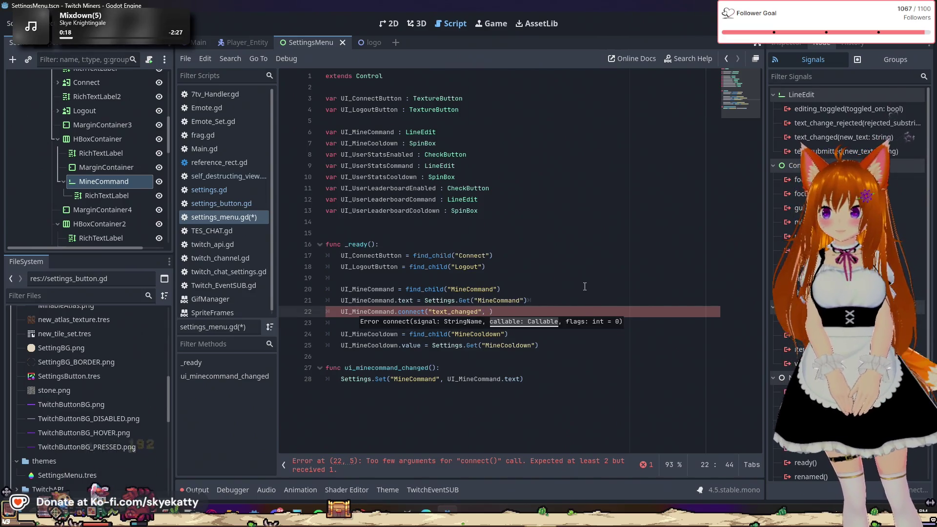
pyautogui.write('ui')
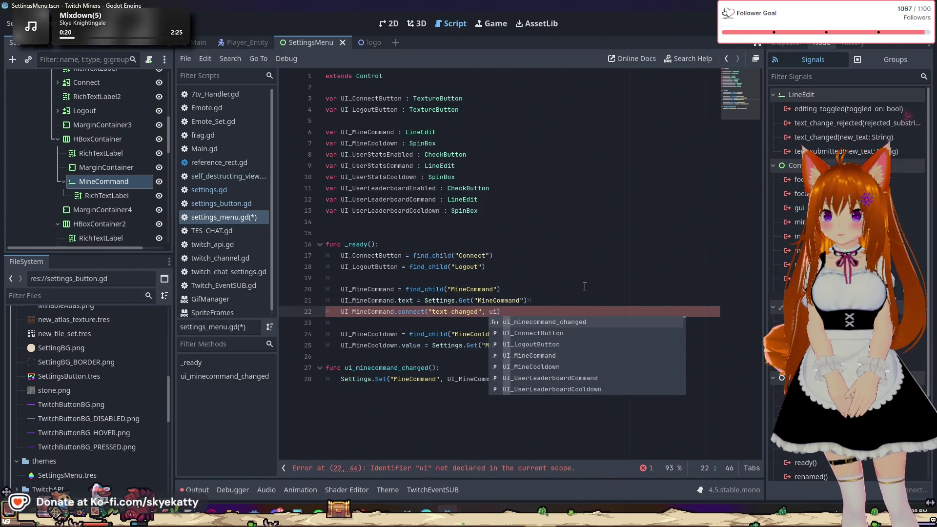
pyautogui.press('Return')
pyautogui.click(584, 289)
pyautogui.click(579, 311)
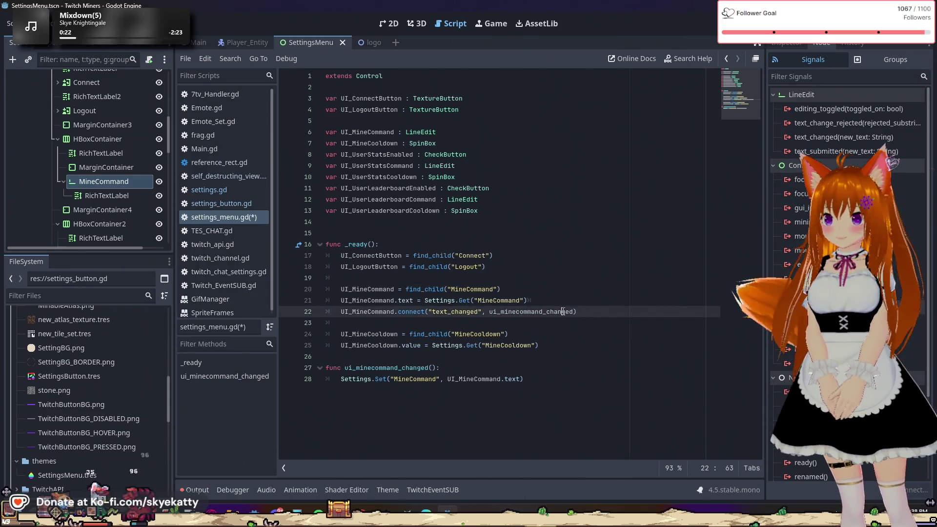
pyautogui.write(',')
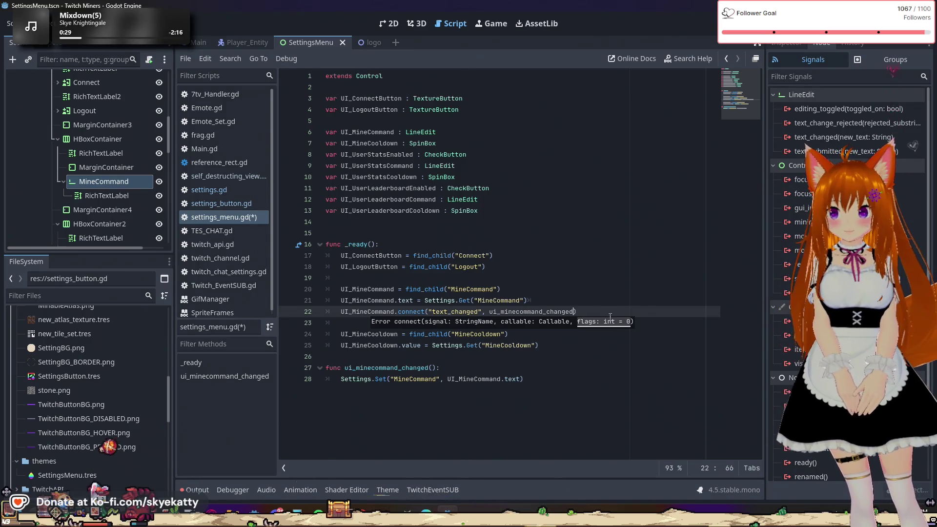
pyautogui.press('Up')
pyautogui.press('Up')
pyautogui.press('Down')
pyautogui.press('Down')
pyautogui.press('Down')
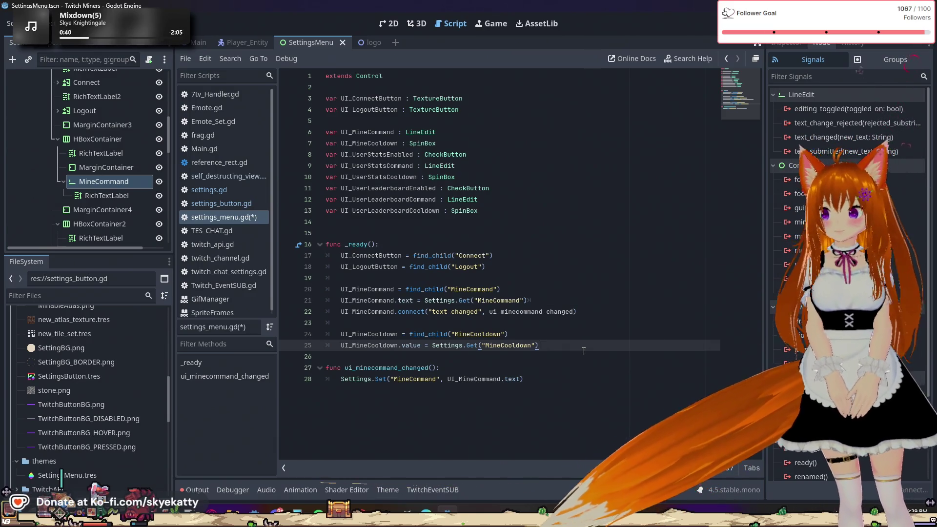
# - Add a ui_minecooldown_changed(): function header after the ui_minecommand_changed body
pyautogui.click(587, 375)
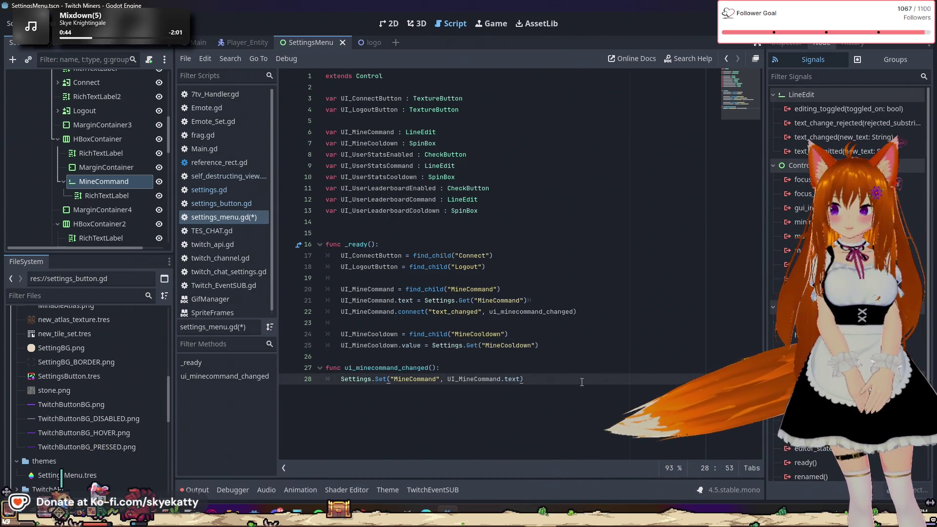
pyautogui.press('Return')
pyautogui.press('Return')
pyautogui.write('func')
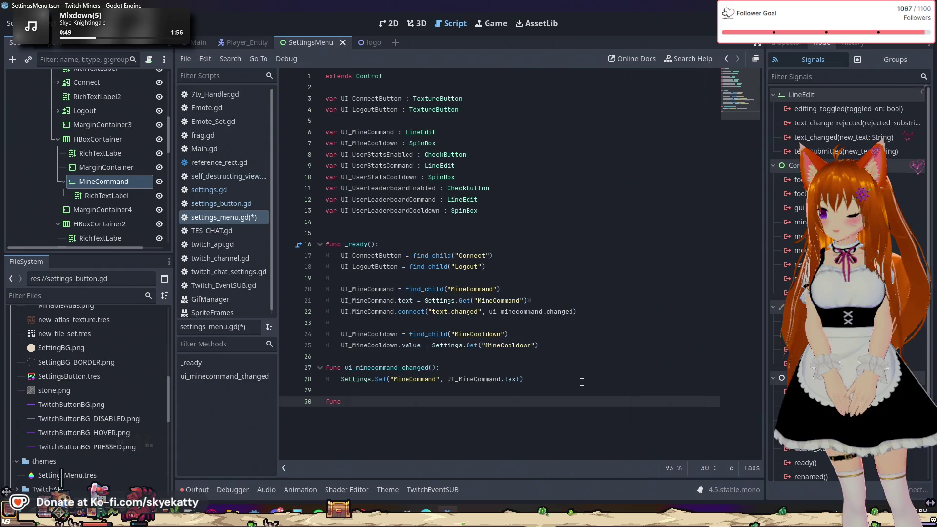
pyautogui.write('ui_')
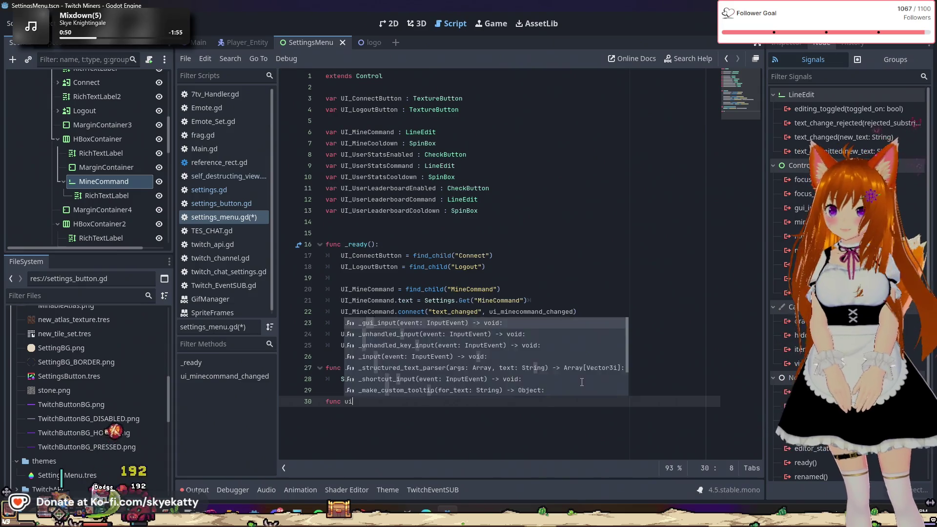
pyautogui.write('mine')
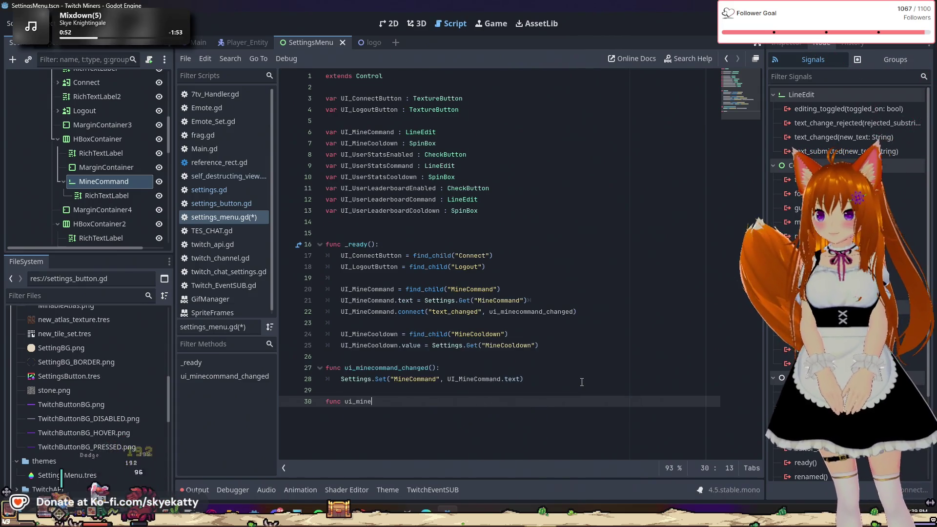
pyautogui.write('cooldou')
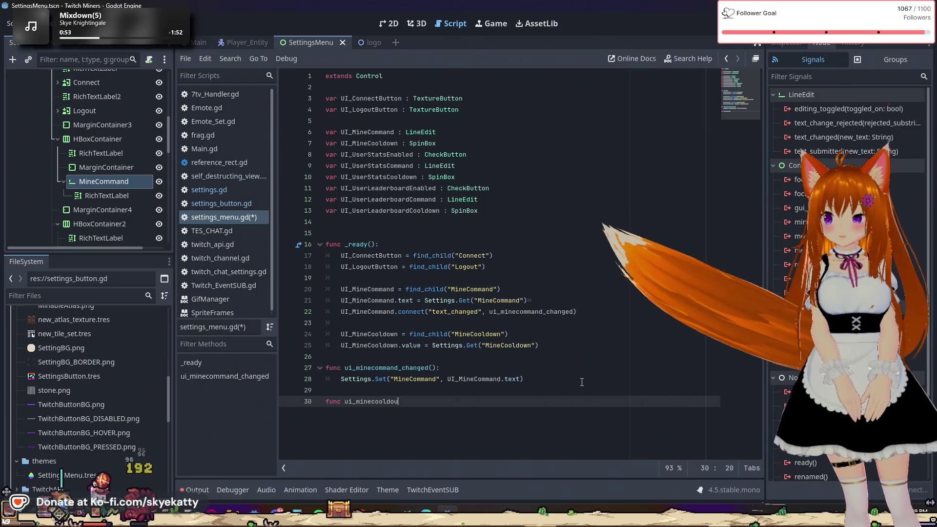
pyautogui.press('BackSpace')
pyautogui.press('BackSpace')
pyautogui.press('BackSpace')
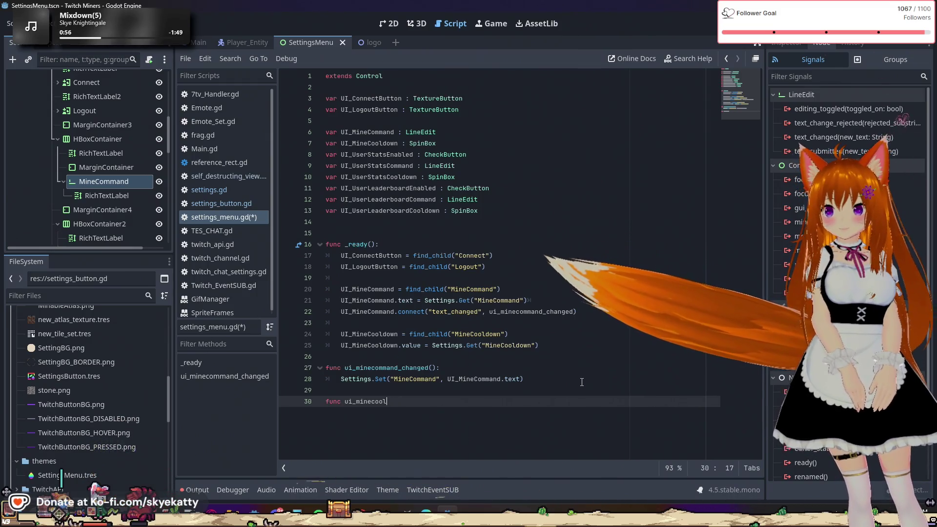
pyautogui.write('down_cha')
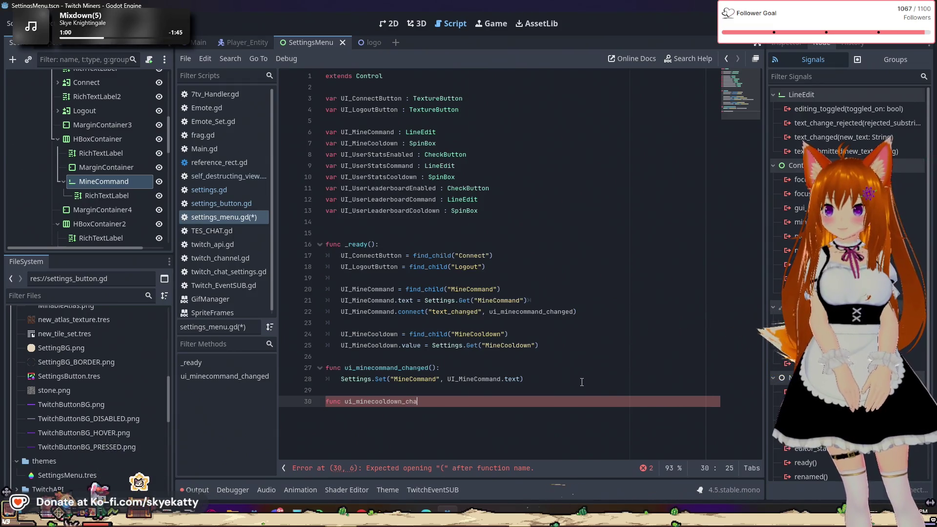
pyautogui.write('nged():')
# - Fill its body with Settings.Set("MineCooldown", UI_MineCooldown.value)
pyautogui.press('Return')
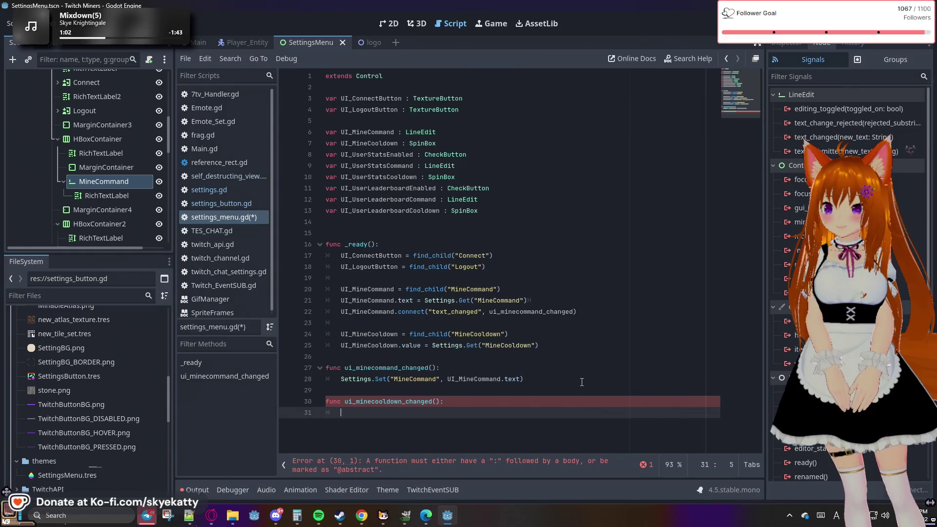
pyautogui.write('Settings.Set')
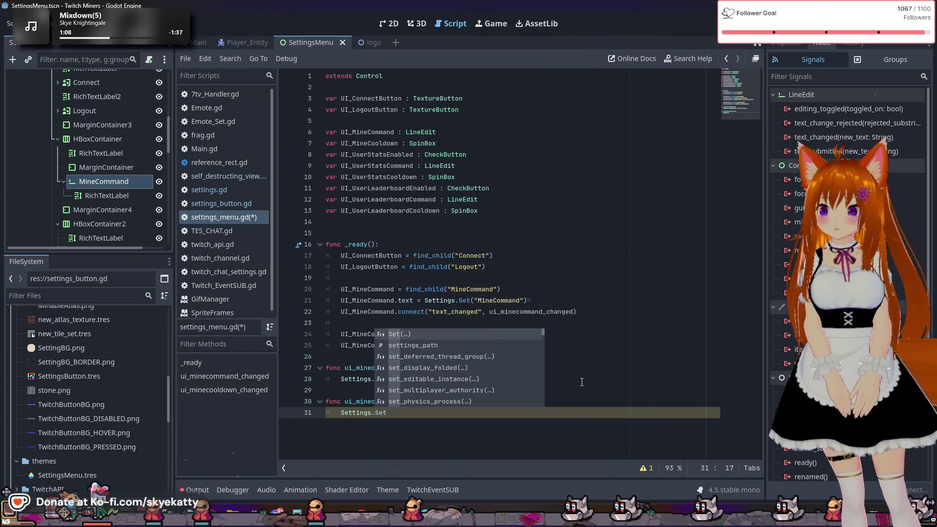
pyautogui.press('Return')
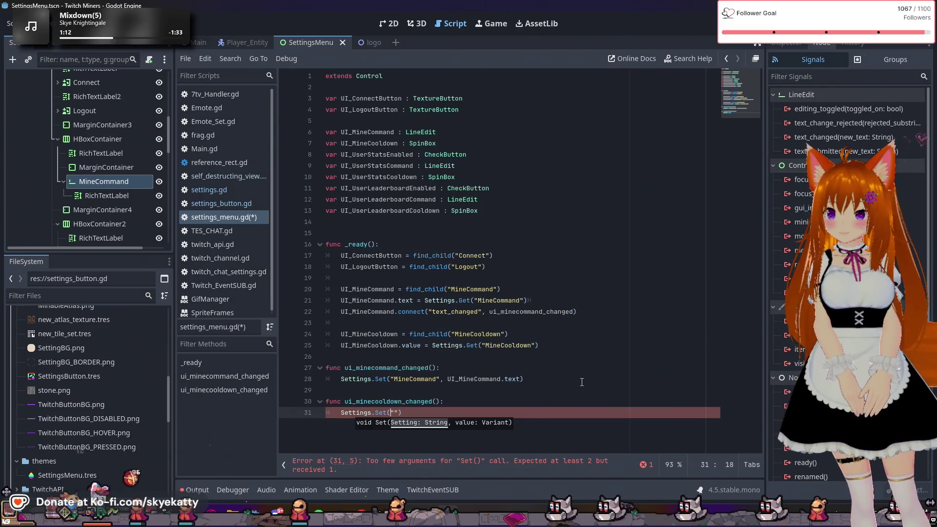
pyautogui.write('MineCool;')
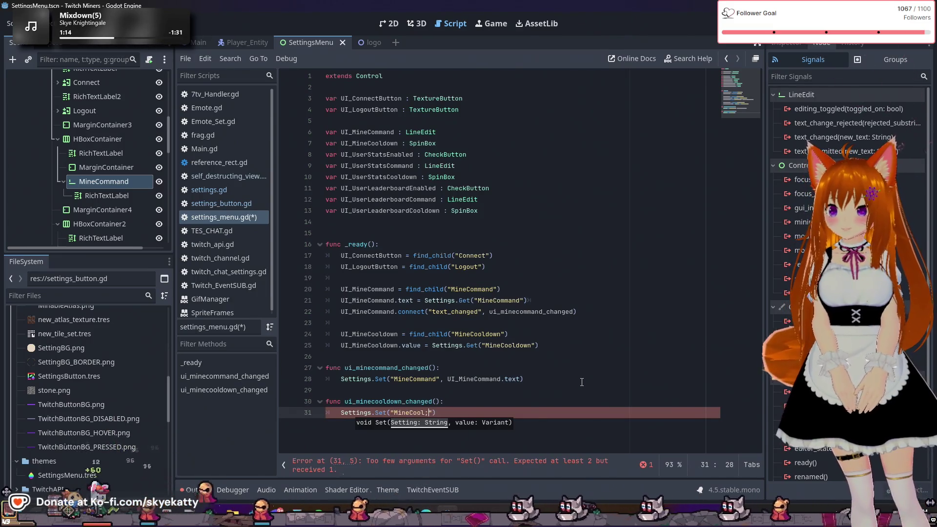
pyautogui.write('"')
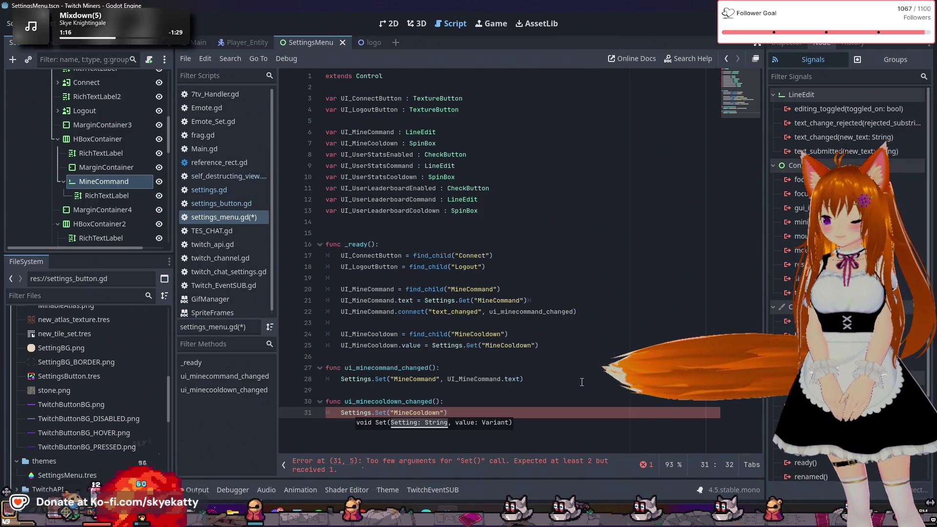
pyautogui.write(', ')
pyautogui.write('UI')
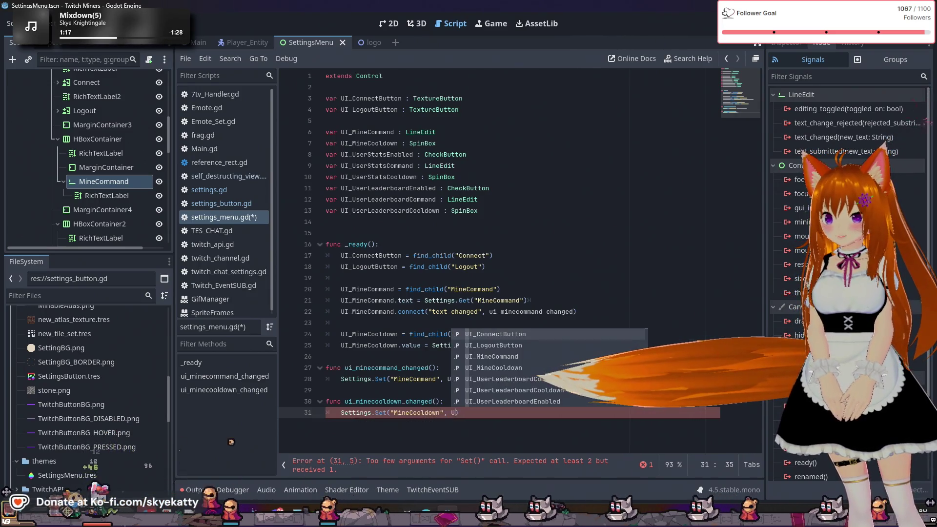
pyautogui.write('_M')
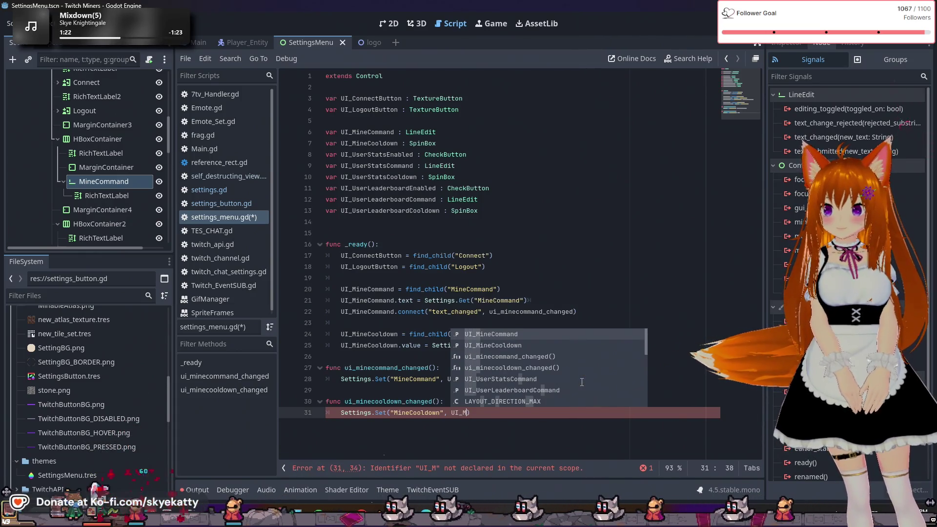
pyautogui.press('Down')
pyautogui.press('Return')
pyautogui.write('.')
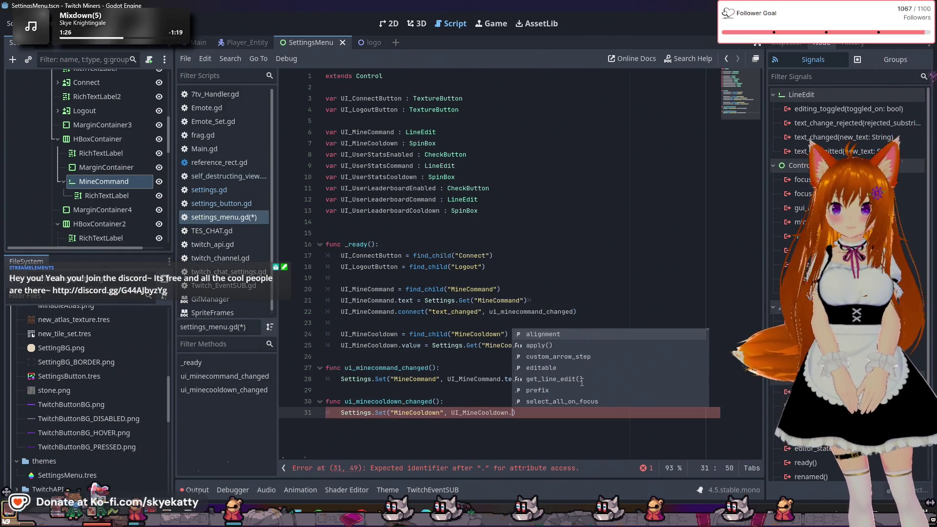
pyautogui.write('value')
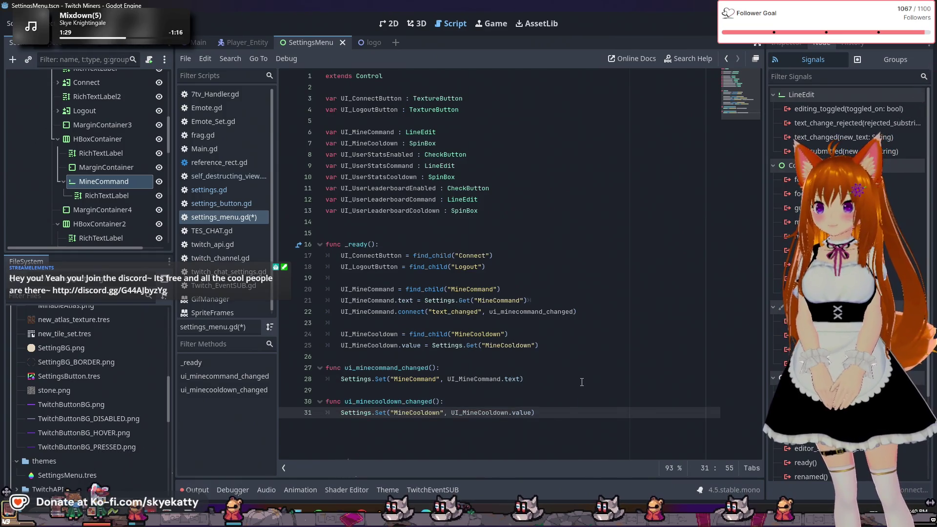
pyautogui.click(581, 382)
pyautogui.click(573, 396)
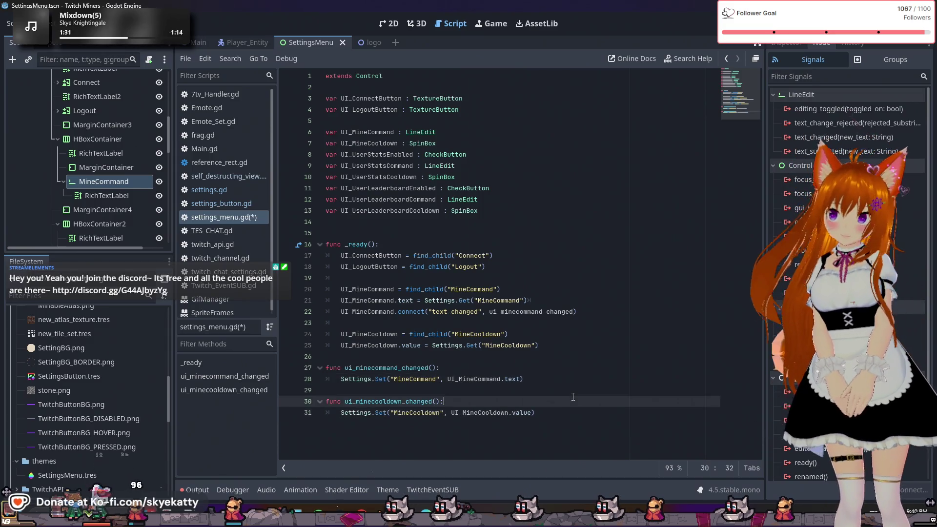
# - Start a new line 26 reading UI_MineCooldown.connect() after line 25
pyautogui.click(584, 350)
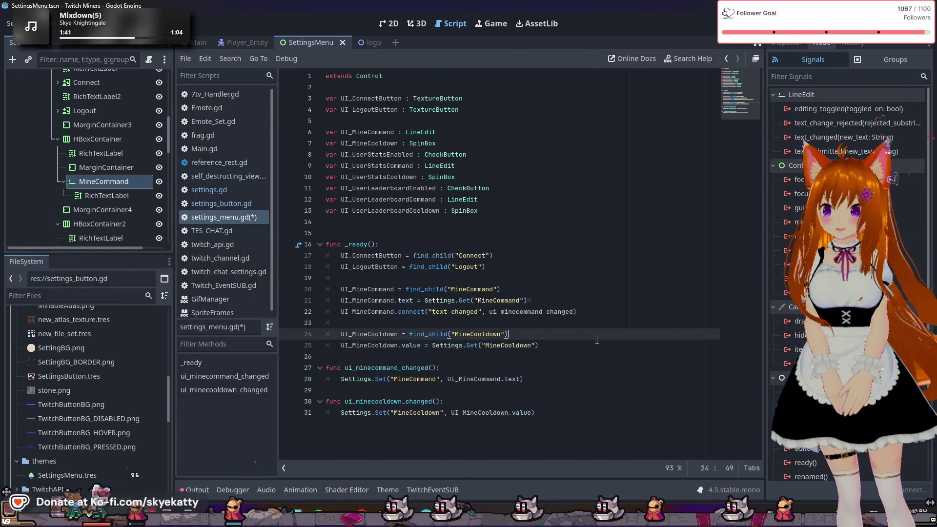
pyautogui.press('Return')
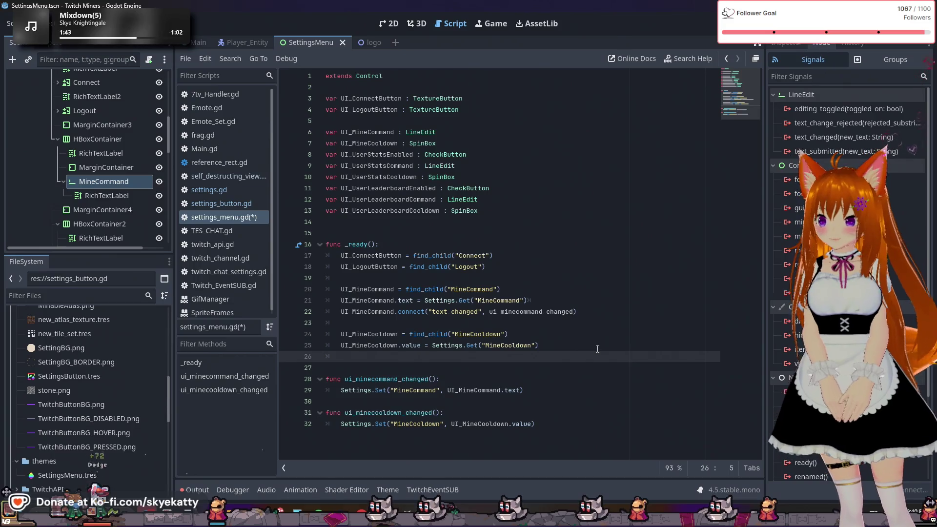
pyautogui.write('UI_MIN')
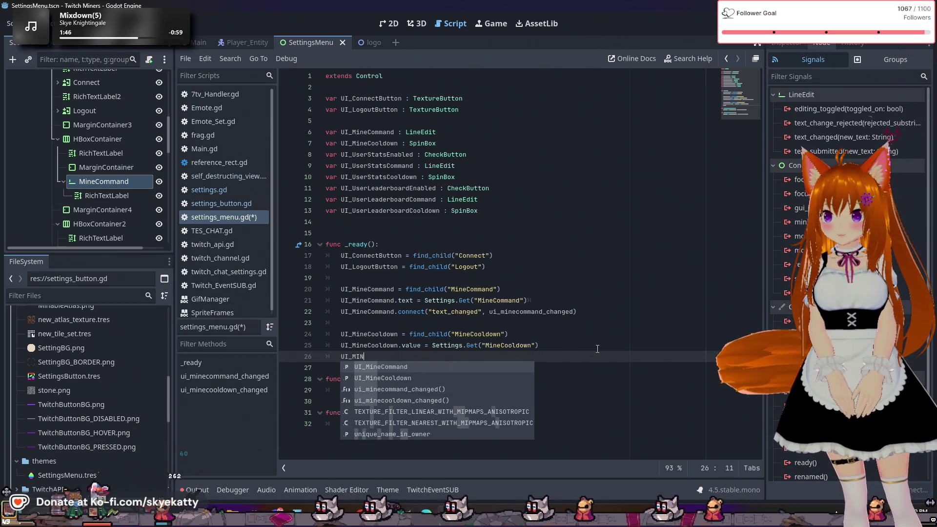
pyautogui.press('Down')
pyautogui.press('Return')
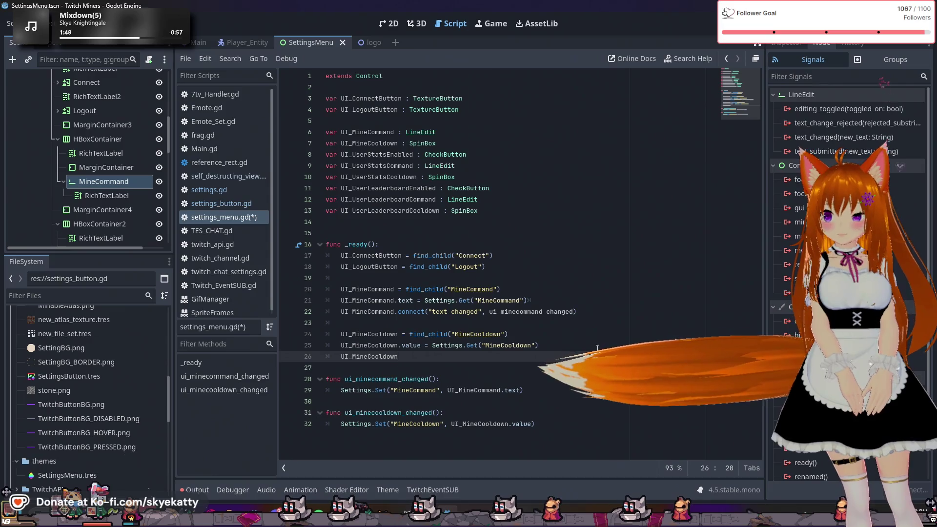
pyautogui.write('.connect')
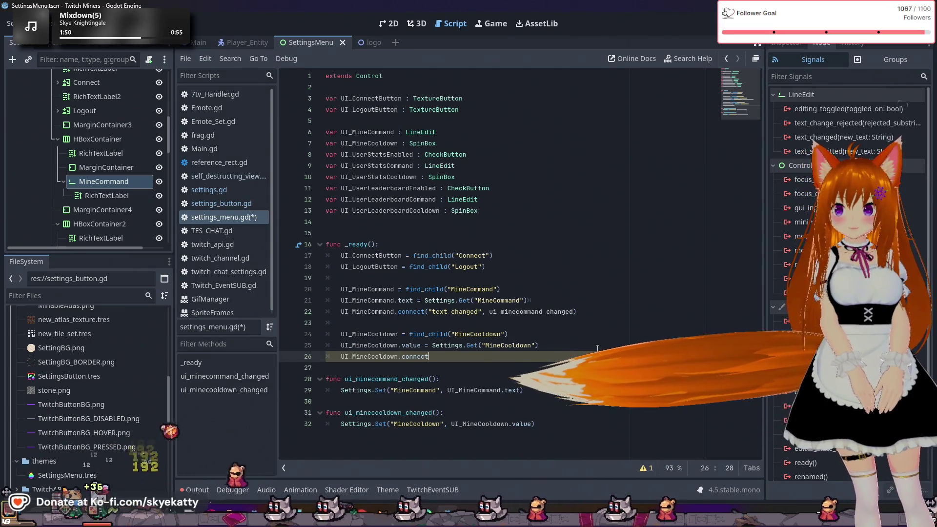
pyautogui.write('()')
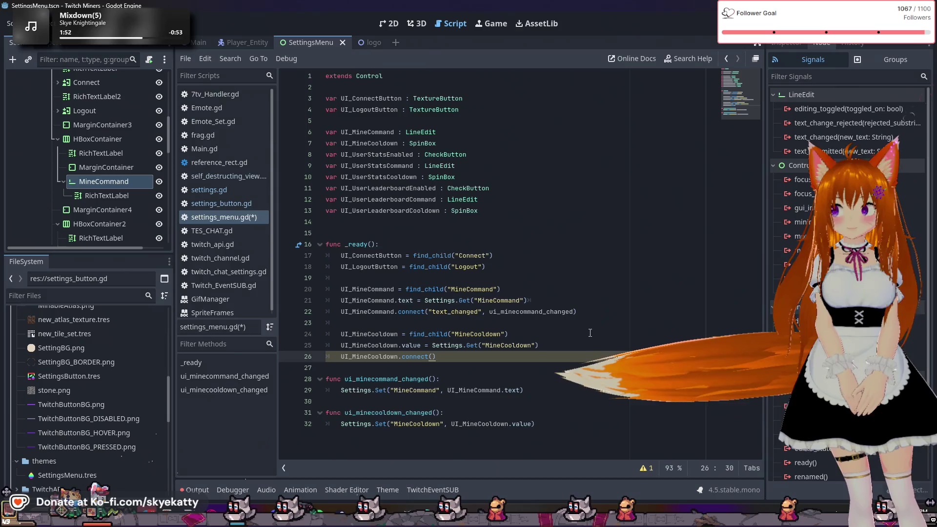
pyautogui.scroll(-3, 69, 138)
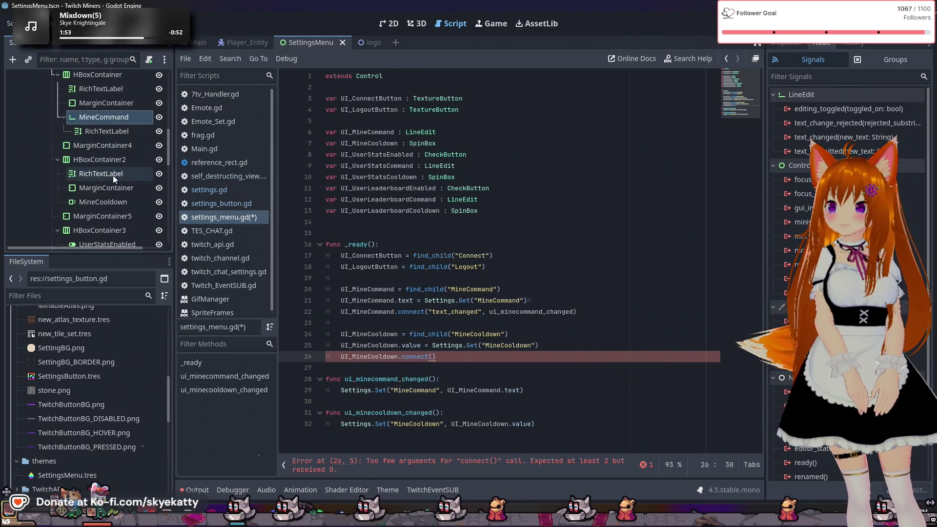
# - Check MineCooldown's signals and complete connect("value_changed", ui_minecooldown_changed)
pyautogui.click(109, 201)
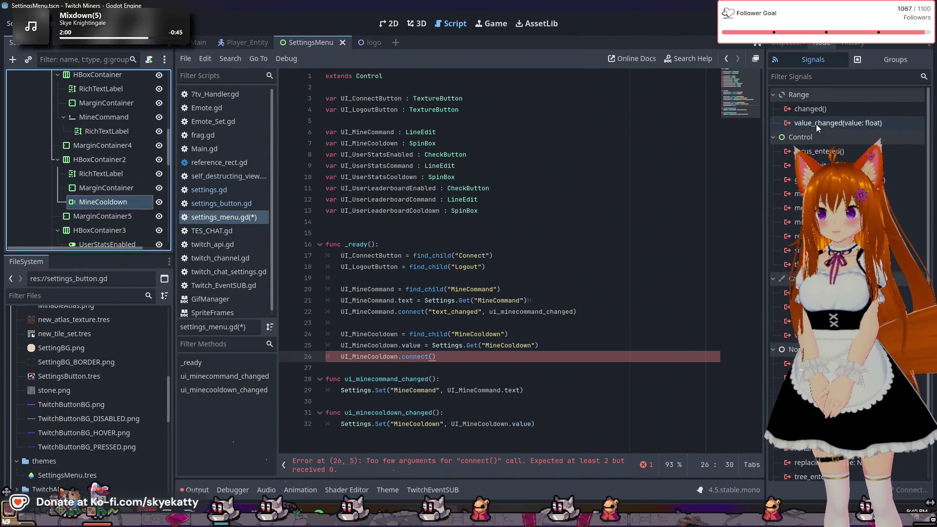
pyautogui.moveTo(815, 124)
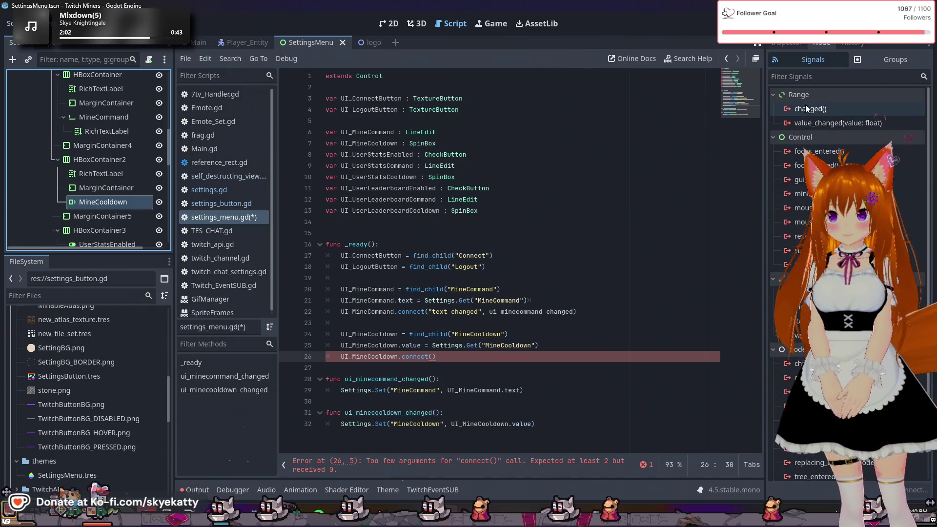
pyautogui.moveTo(805, 104)
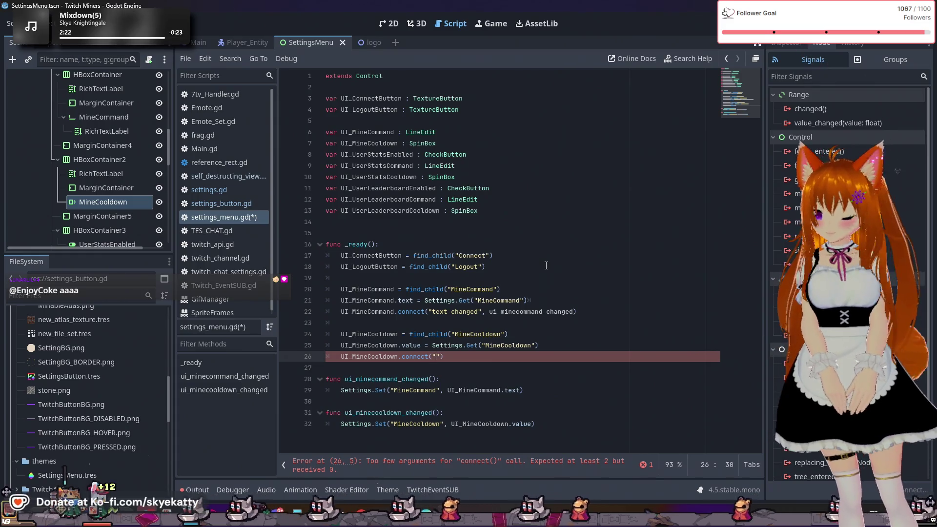
pyautogui.write('"value_changed')
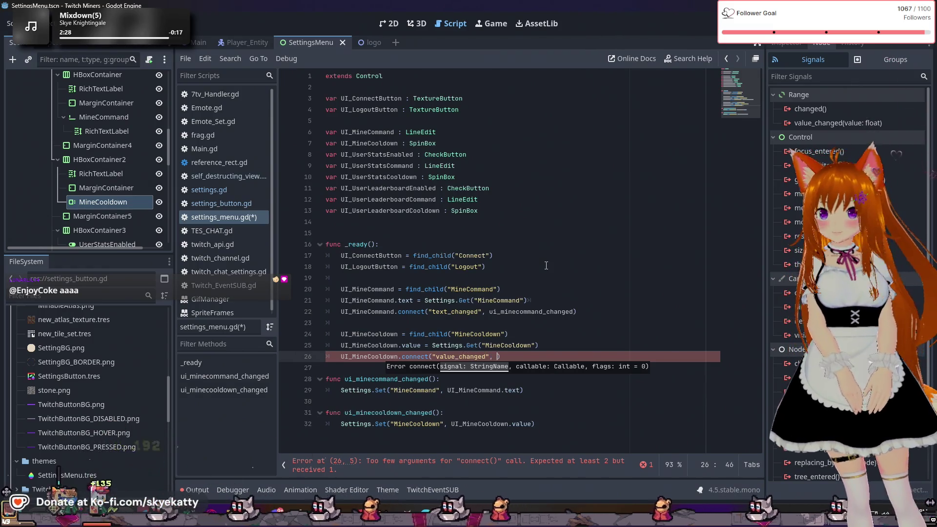
pyautogui.write(', ')
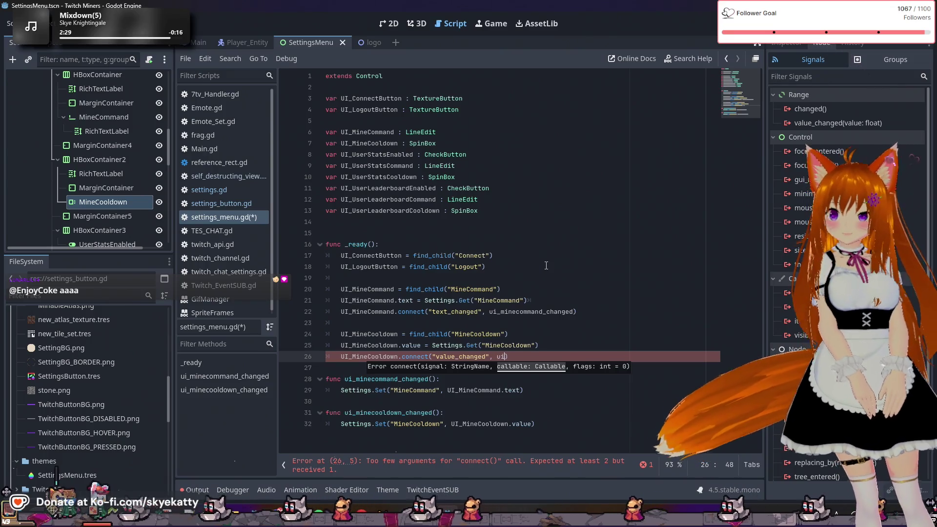
pyautogui.write('ui')
pyautogui.press('Return')
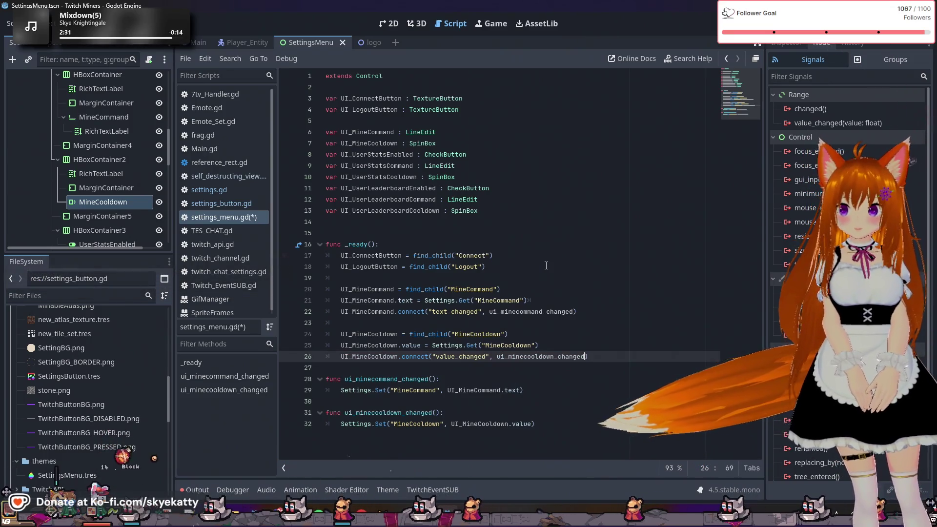
pyautogui.press('End')
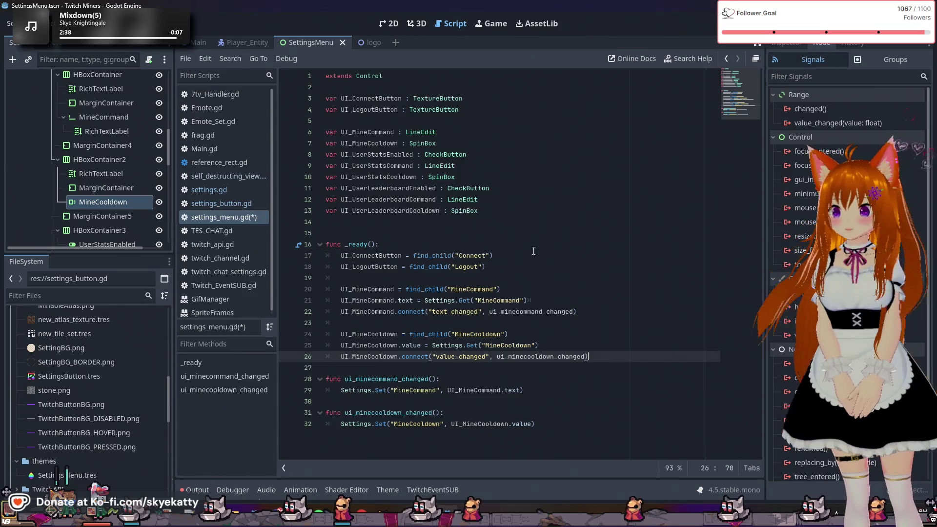
# - Inspect the UserStatsEnabled declaration, then add blank lines after the connect call
pyautogui.click(436, 145)
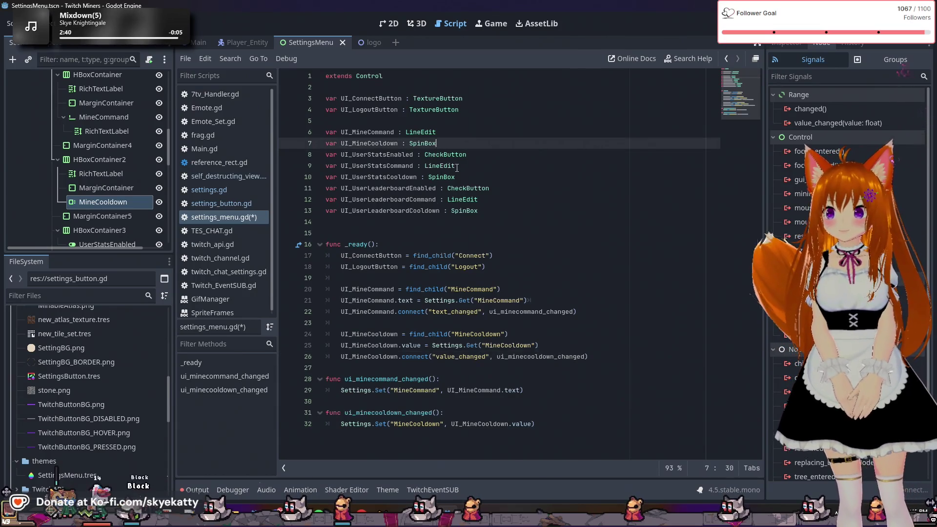
pyautogui.moveTo(344, 154); pyautogui.dragTo(425, 155)
pyautogui.click(426, 161)
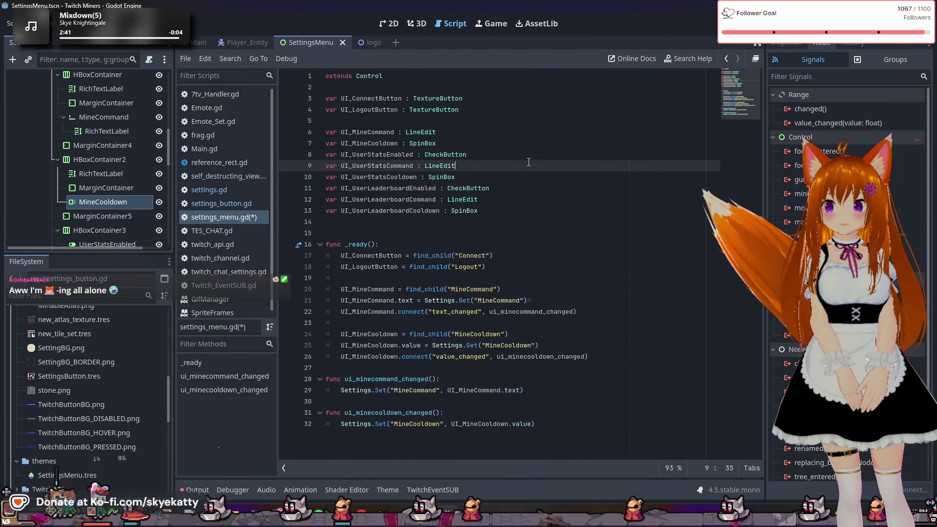
pyautogui.click(623, 356)
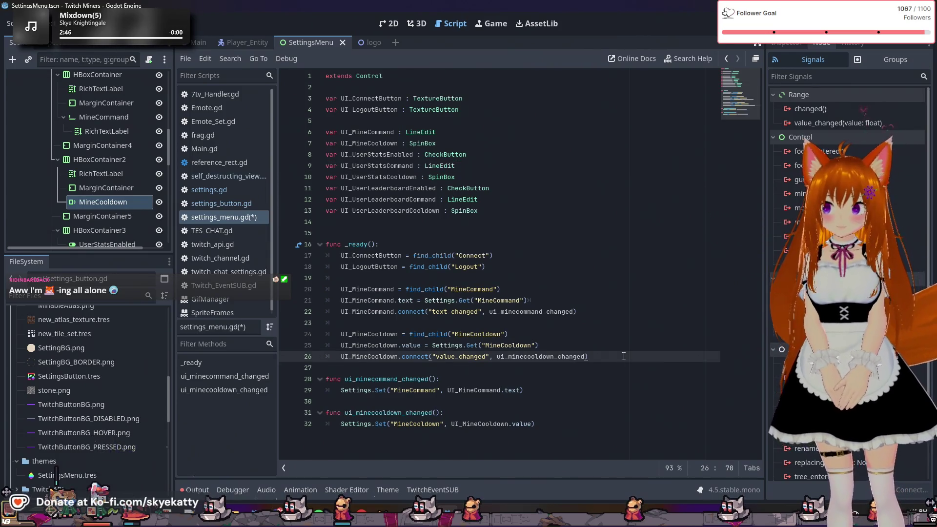
pyautogui.press('Return')
pyautogui.press('Return')
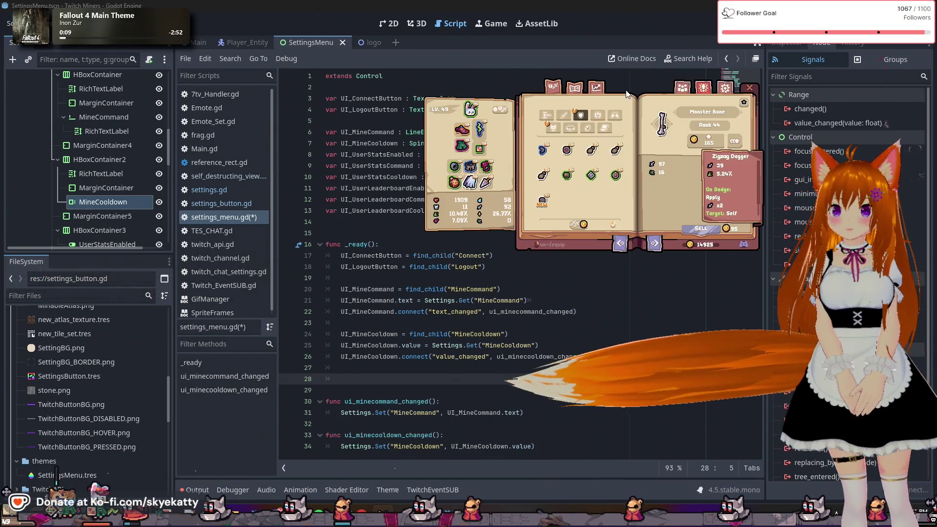
# - Close the game overlay and type the UI_UserStatsEnabled reference on line 28 via autocomplete
pyautogui.click(682, 88)
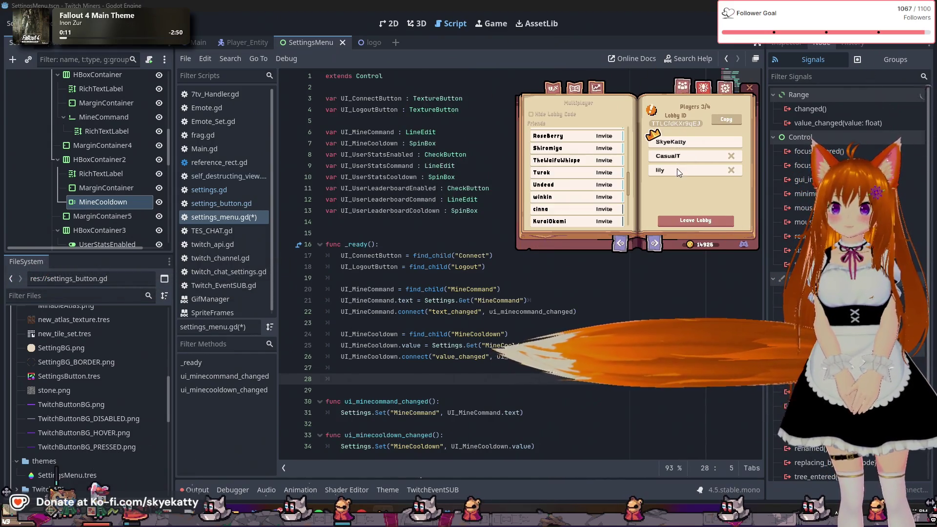
pyautogui.click(575, 88)
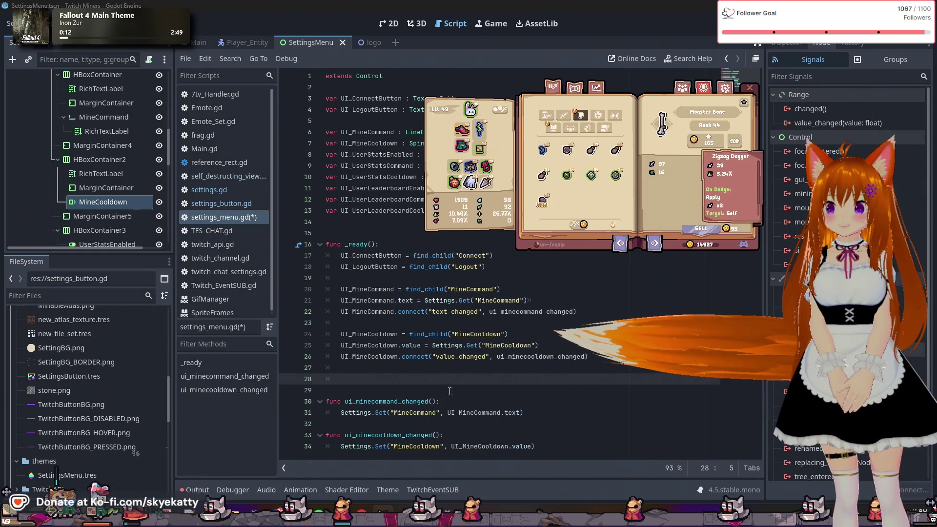
pyautogui.click(749, 90)
pyautogui.write('UI_')
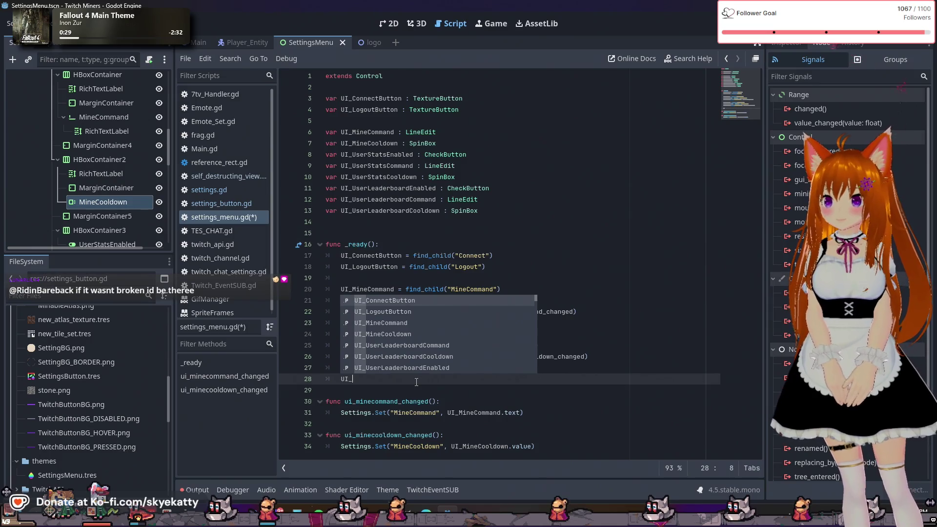
pyautogui.write('U')
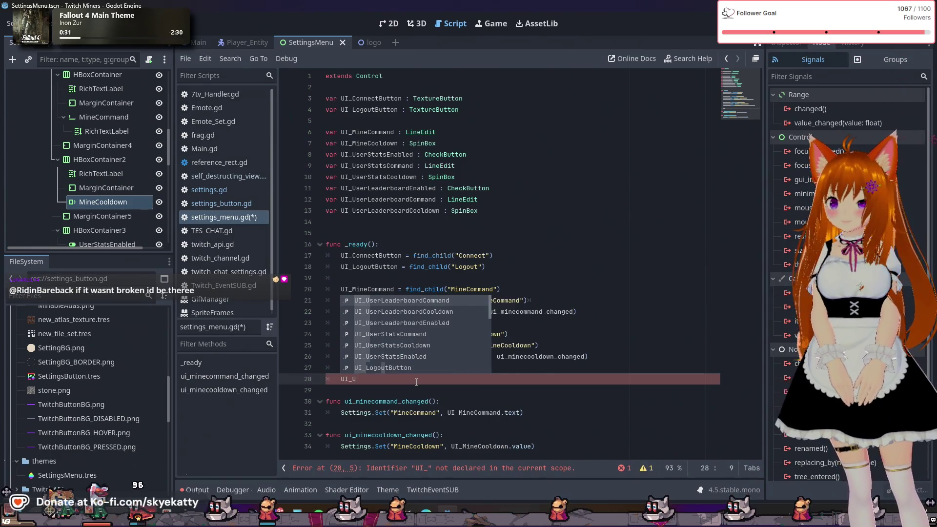
pyautogui.write('serStatsEnabl')
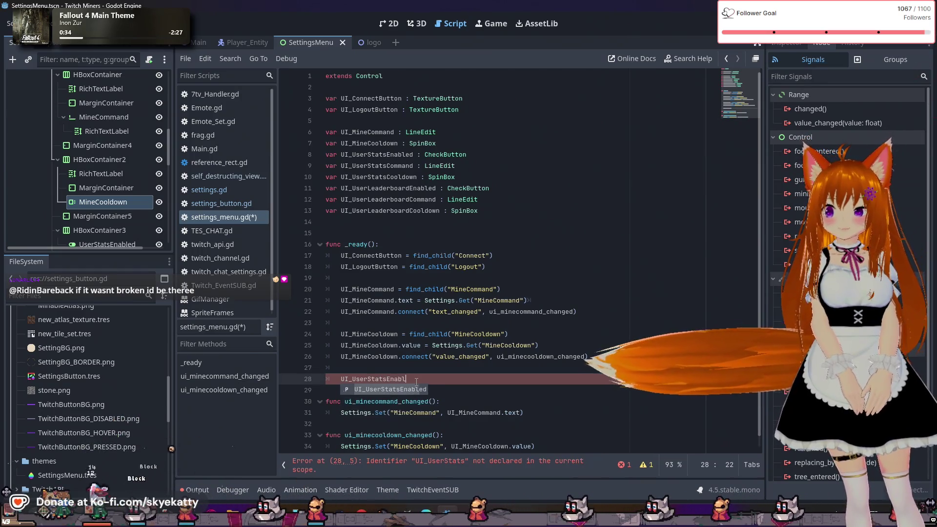
pyautogui.press('Return')
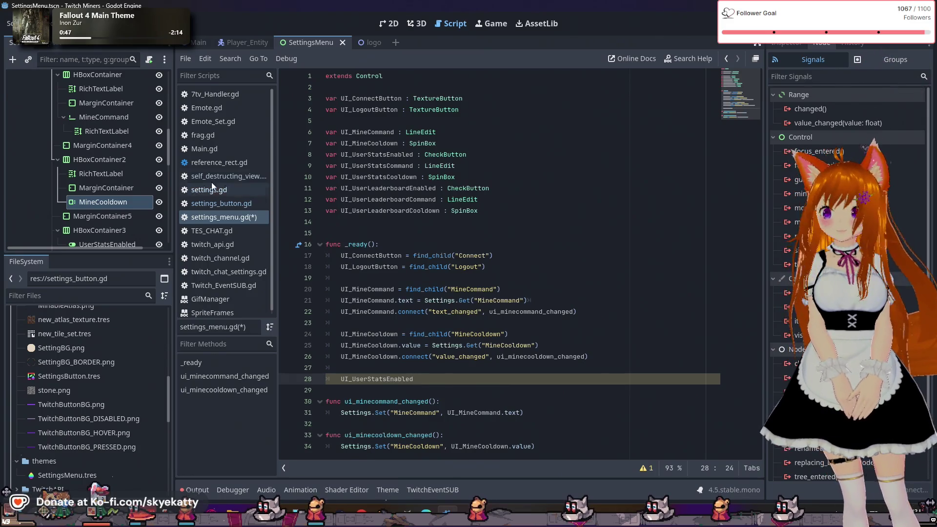
# - Add var UI_StatsMenu : VBoxContainer on a new line after line 8
pyautogui.scroll(-4, 110, 183)
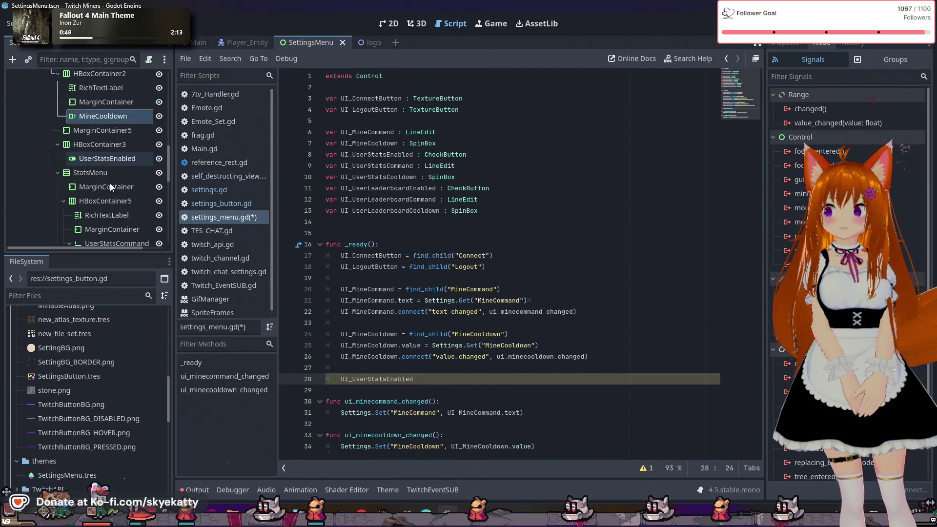
pyautogui.scroll(-2, 109, 183)
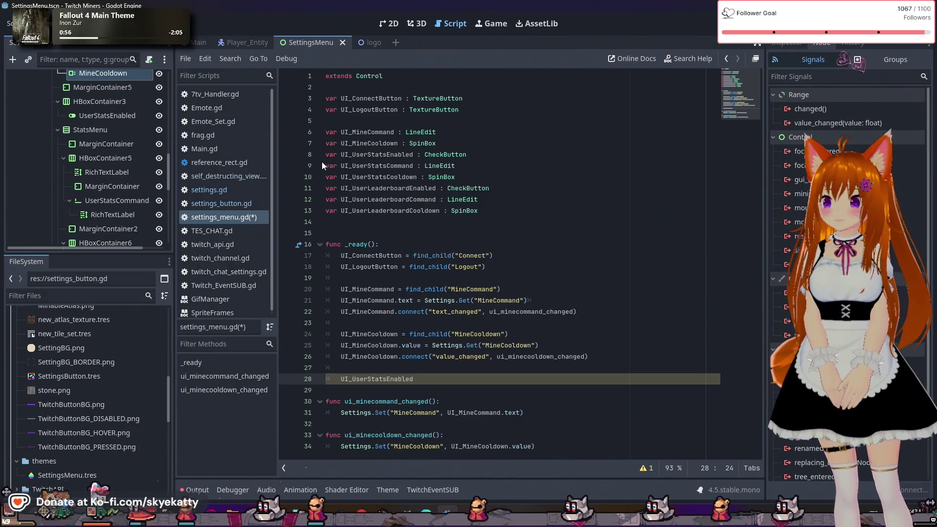
pyautogui.click(324, 156)
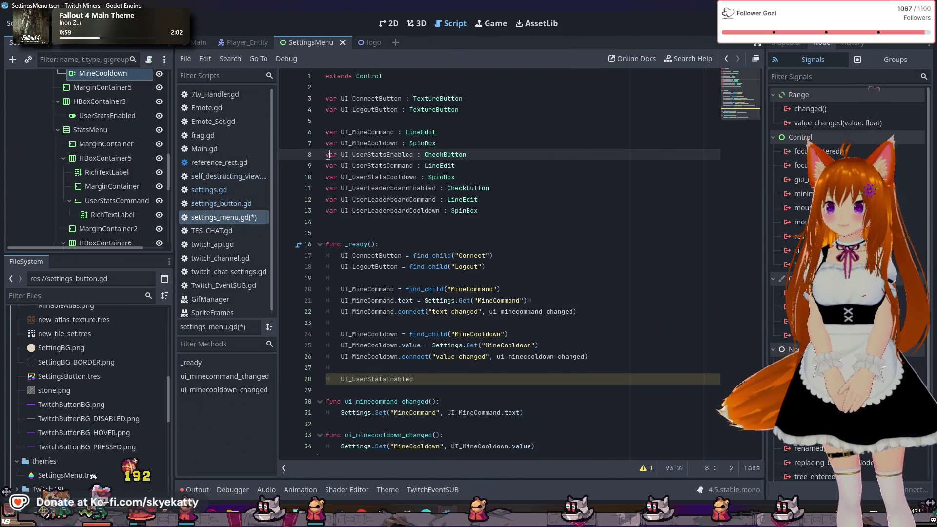
pyautogui.click(327, 166)
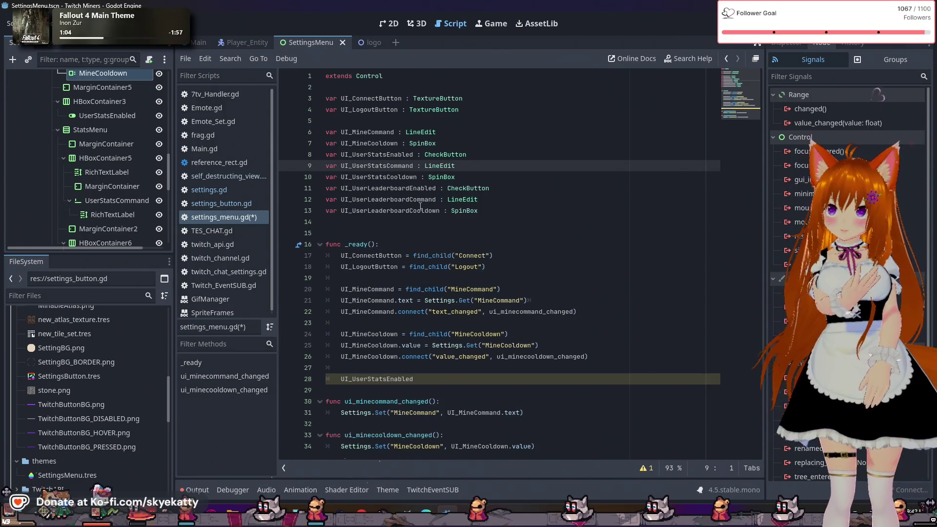
pyautogui.click(491, 156)
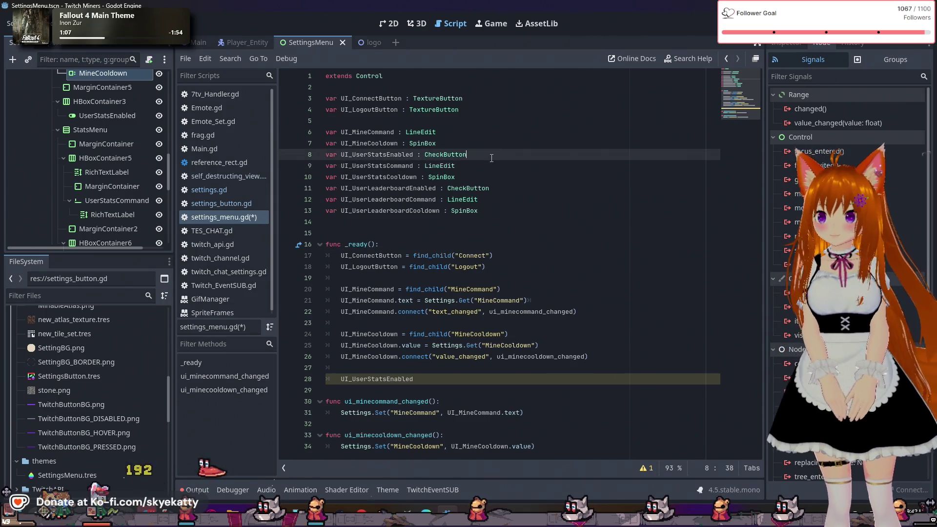
pyautogui.scroll(-2, 68, 171)
pyautogui.scroll(3, 82, 177)
pyautogui.press('Return')
pyautogui.write('var ')
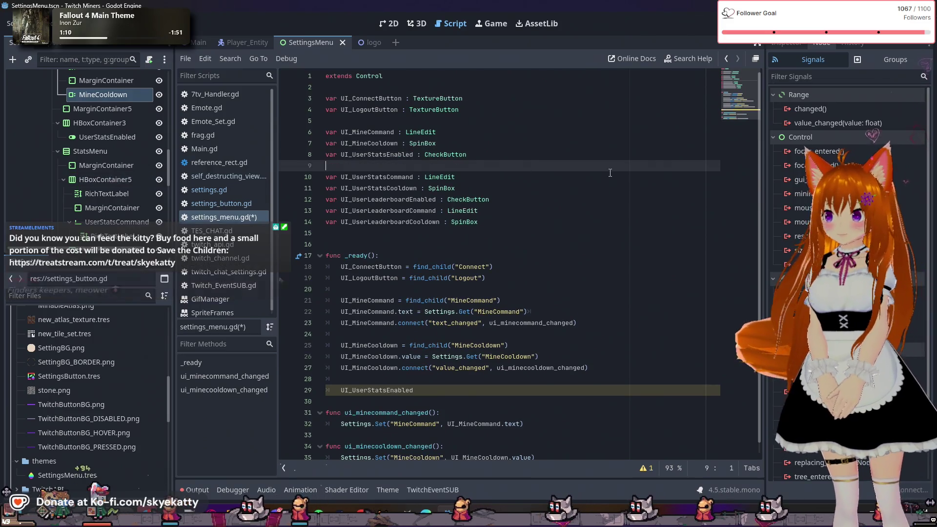
pyautogui.write('UI')
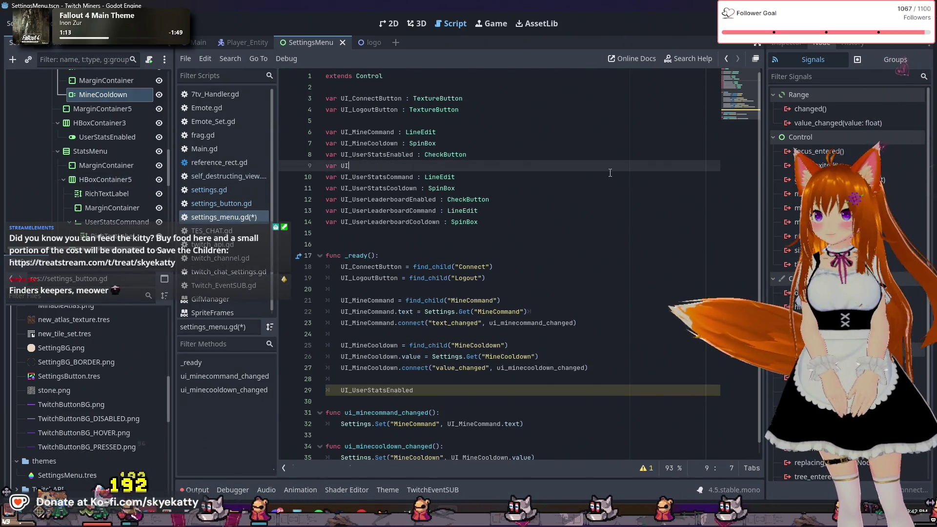
pyautogui.write('_StatsMenu :')
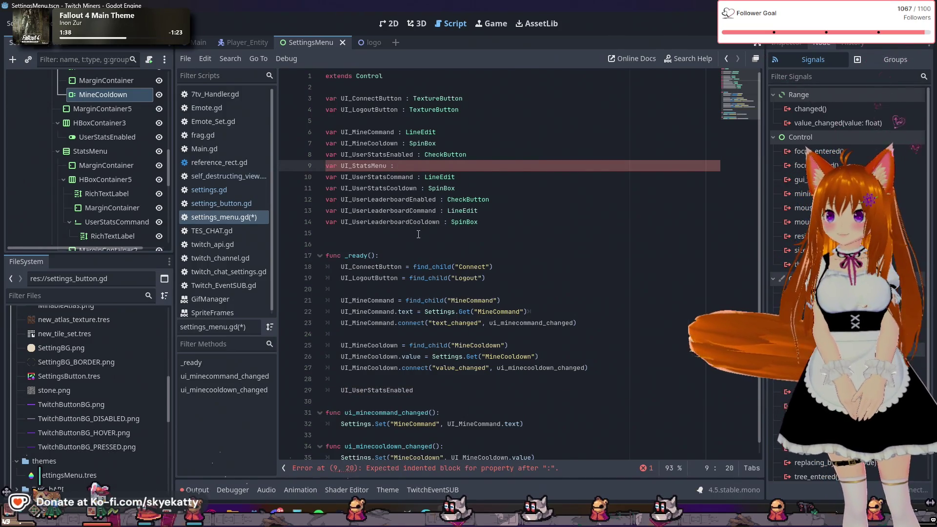
pyautogui.write('VB')
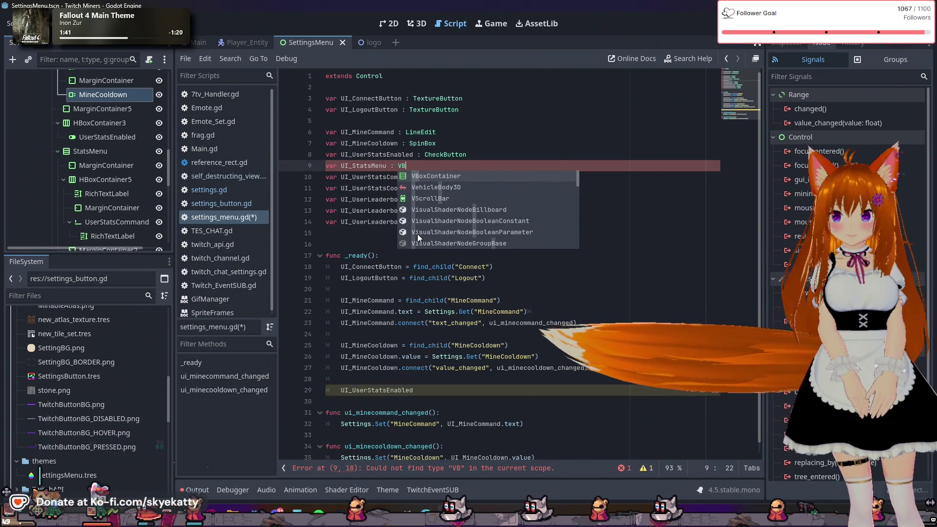
pyautogui.press('Return')
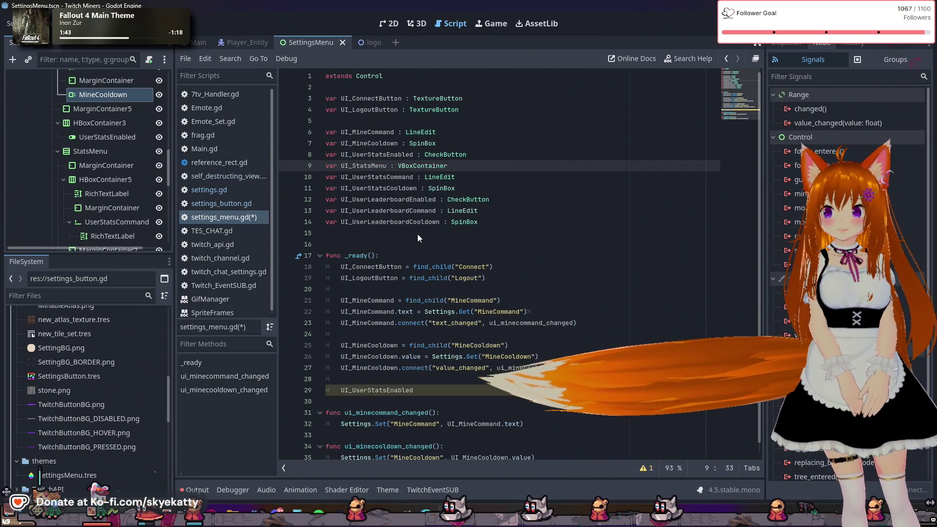
# - Remove the extra blank line and move down to the UI_UserLeaderboardEnabled declaration
pyautogui.press('Return')
pyautogui.press('BackSpace')
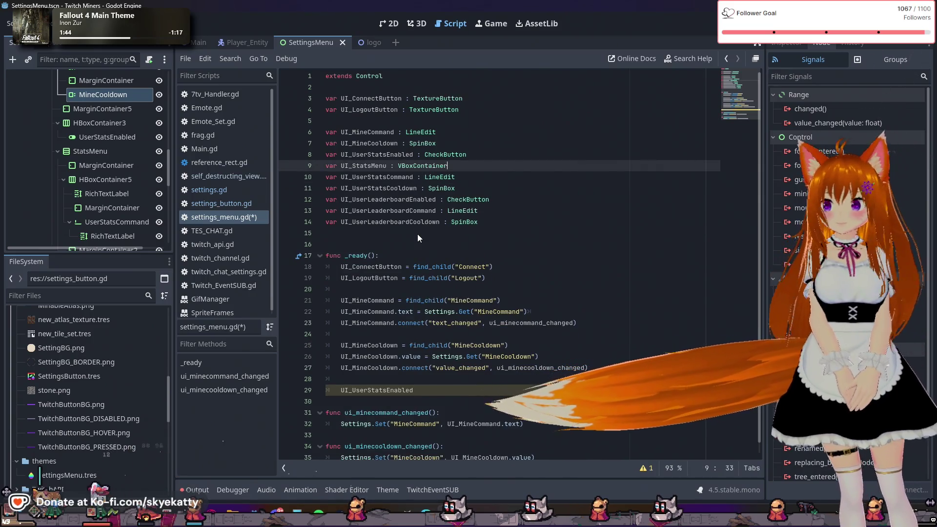
pyautogui.scroll(-5, 101, 211)
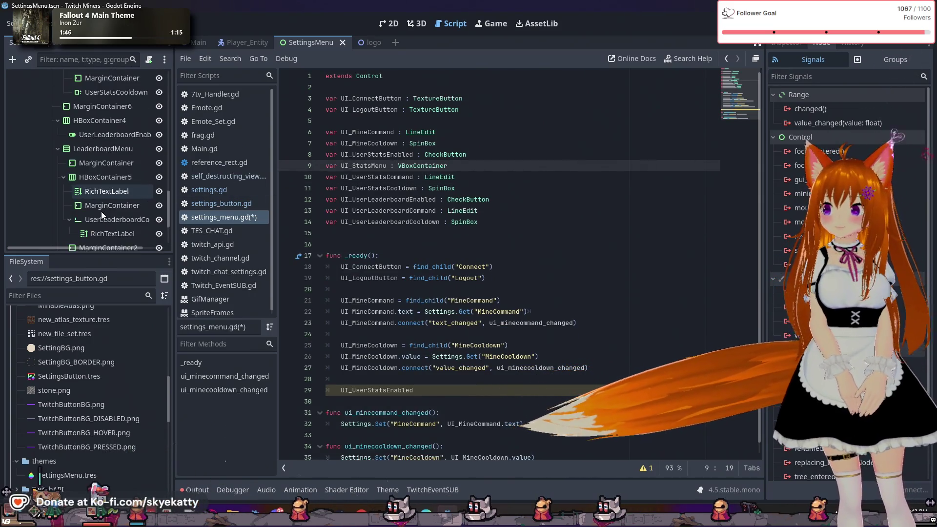
pyautogui.scroll(4, 102, 212)
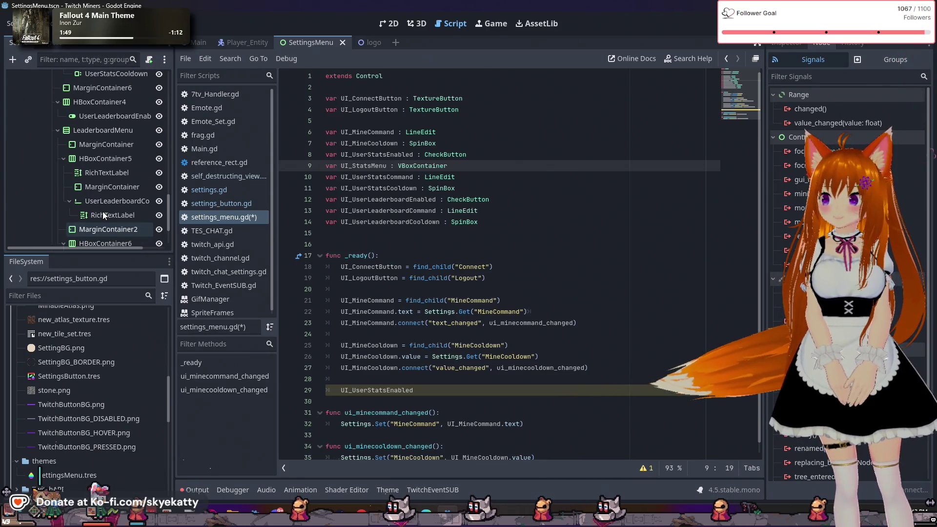
pyautogui.click(524, 180)
pyautogui.press('Down')
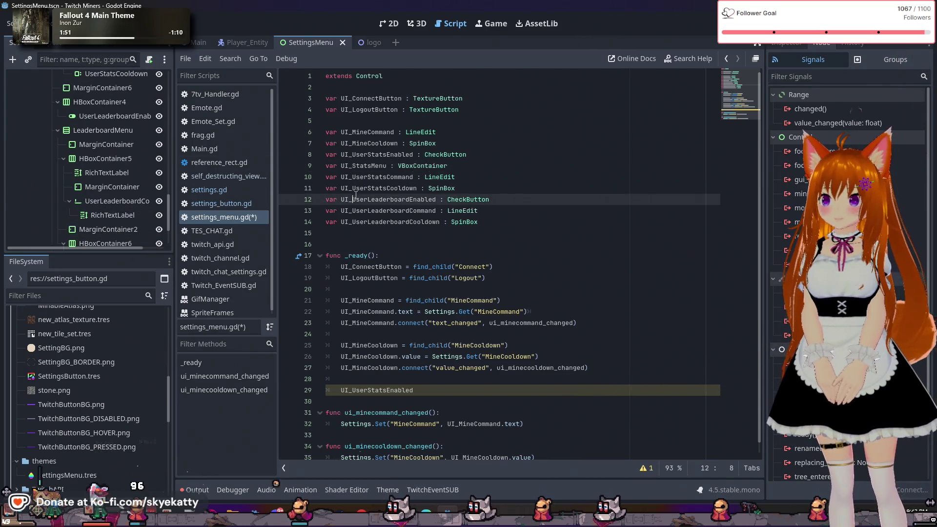
pyautogui.click(500, 195)
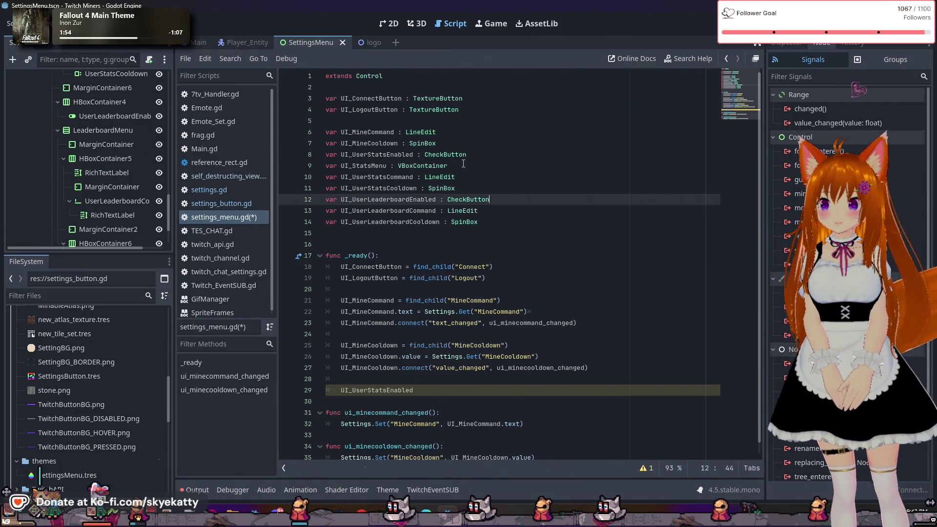
# - Add 'var UI_LeaderboardMenu : VBoxContainer' on line 13, below UI_UserLeaderboardEnabled
pyautogui.press('Return')
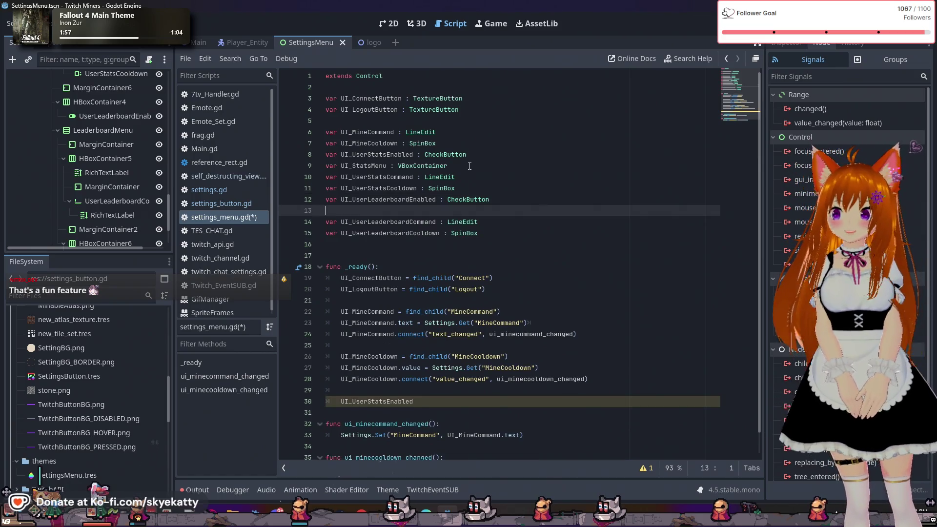
pyautogui.write('var UI_')
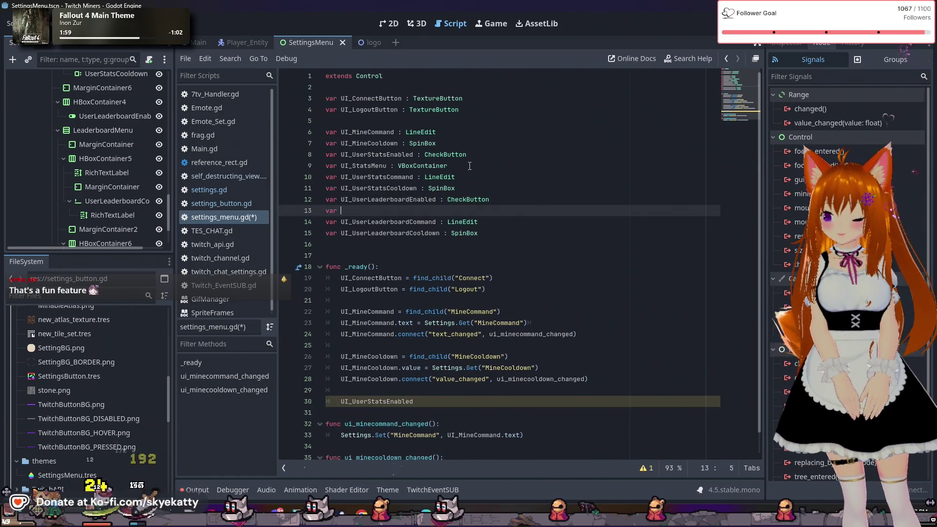
pyautogui.press('BackSpace')
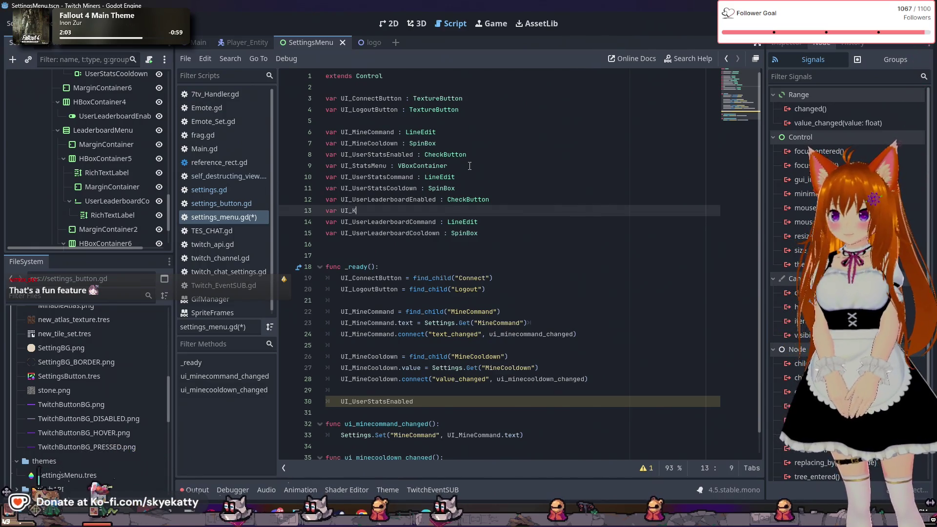
pyautogui.write('LeaderboardMeny')
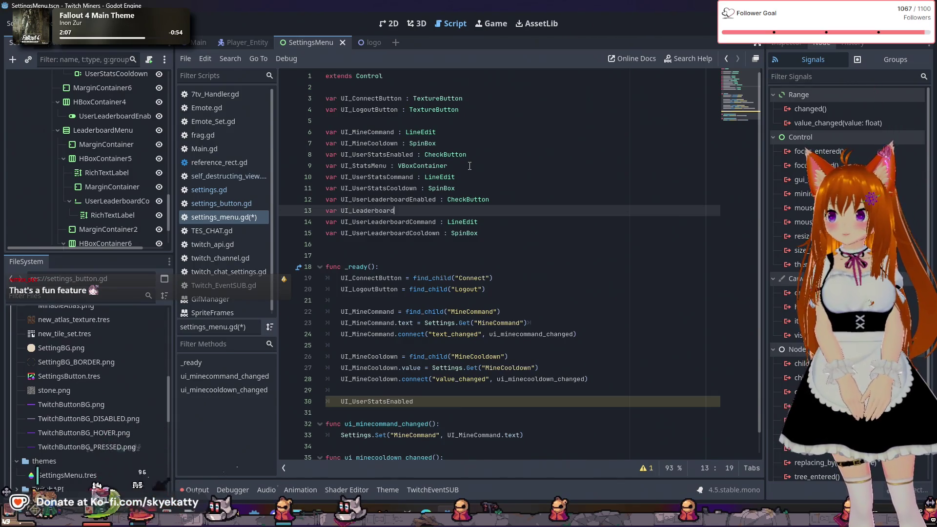
pyautogui.press('BackSpace')
pyautogui.write('u : ')
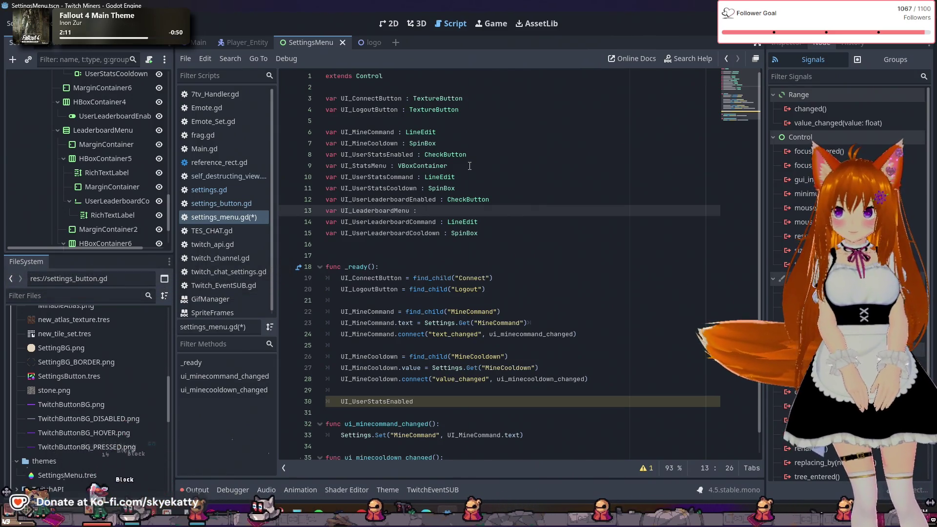
pyautogui.write('VBox')
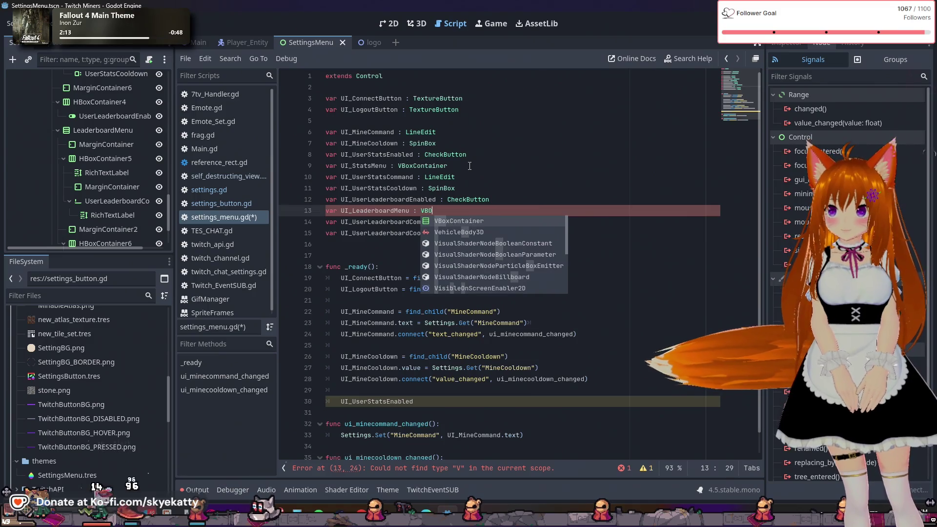
pyautogui.press('Return')
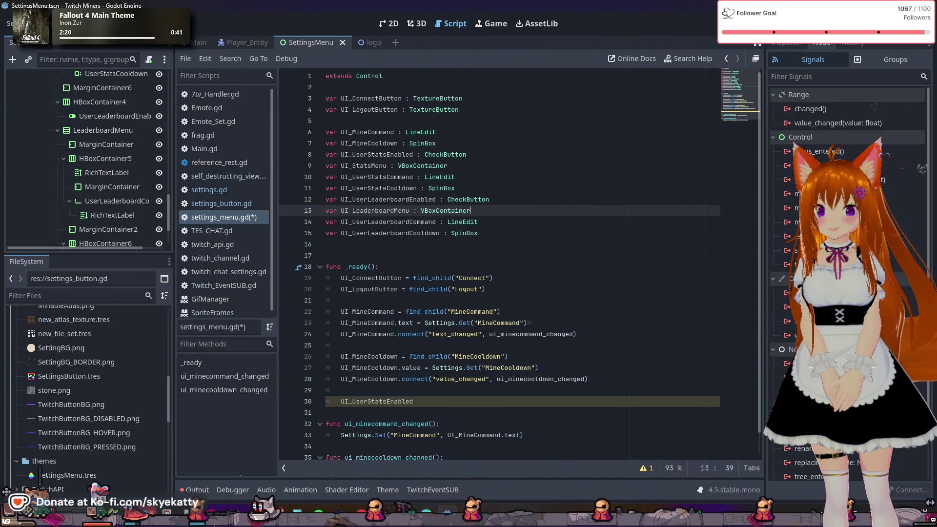
pyautogui.scroll(-1, 486, 189)
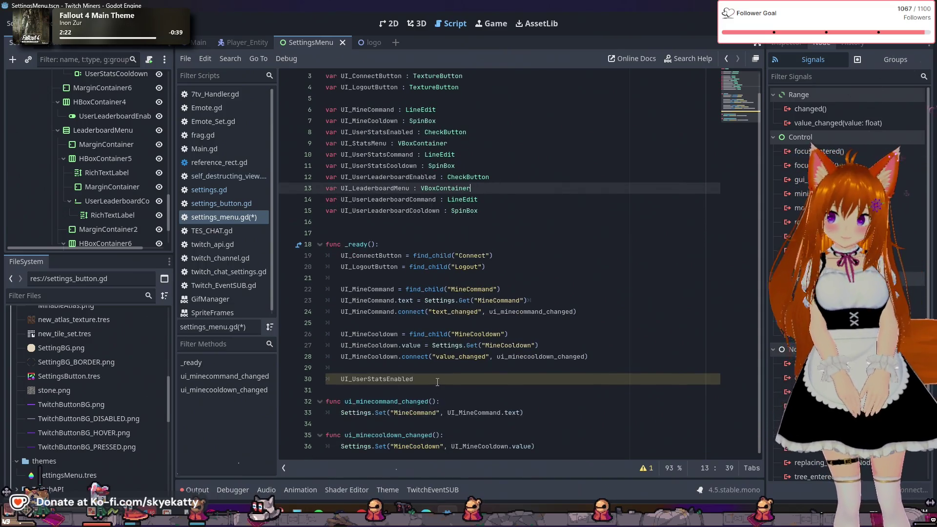
# - Complete line 30 as UI_UserStatsEnabled = find_child("UserStatsEnabled") and start a new line below
pyautogui.click(437, 381)
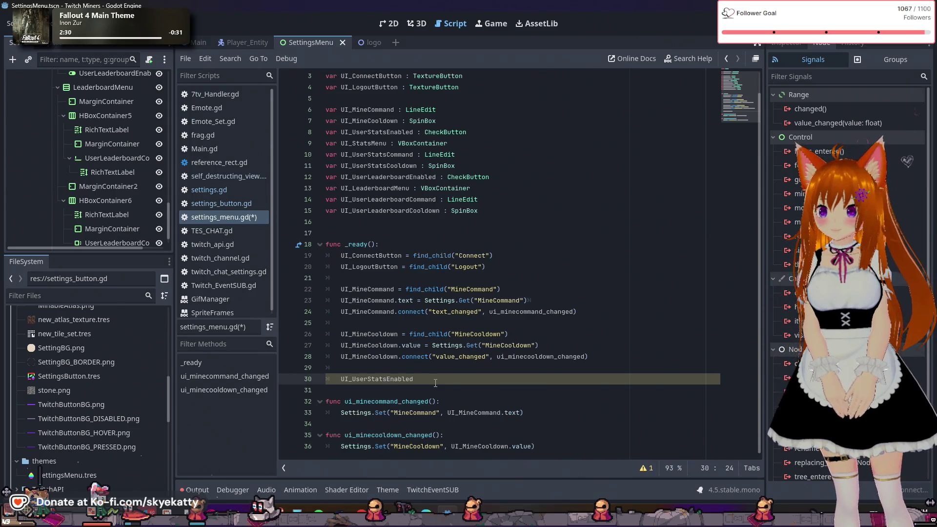
pyautogui.write(' = find')
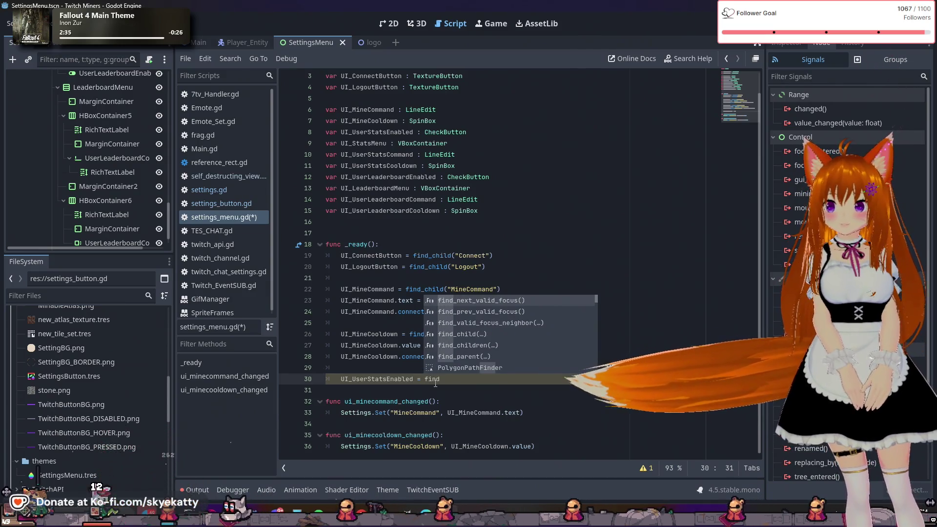
pyautogui.press('Down')
pyautogui.press('Down')
pyautogui.press('Down')
pyautogui.press('Return')
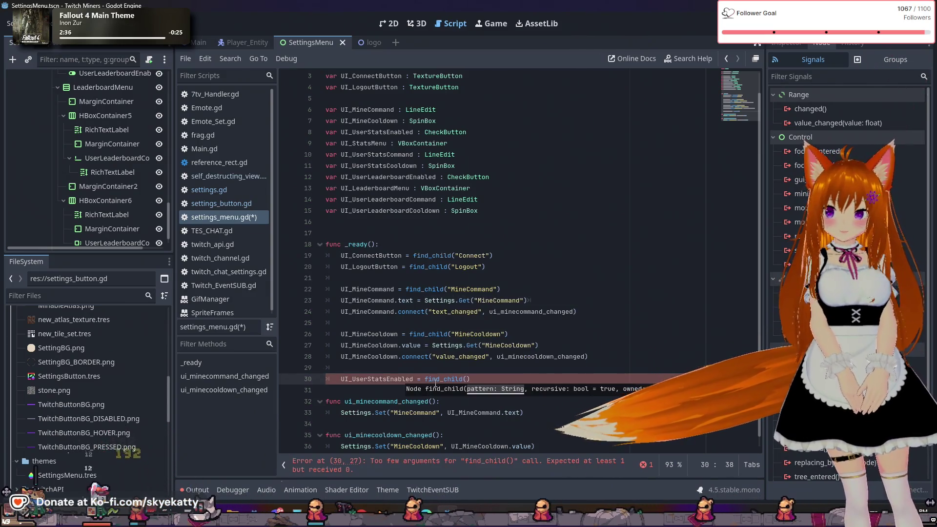
pyautogui.write('"Use')
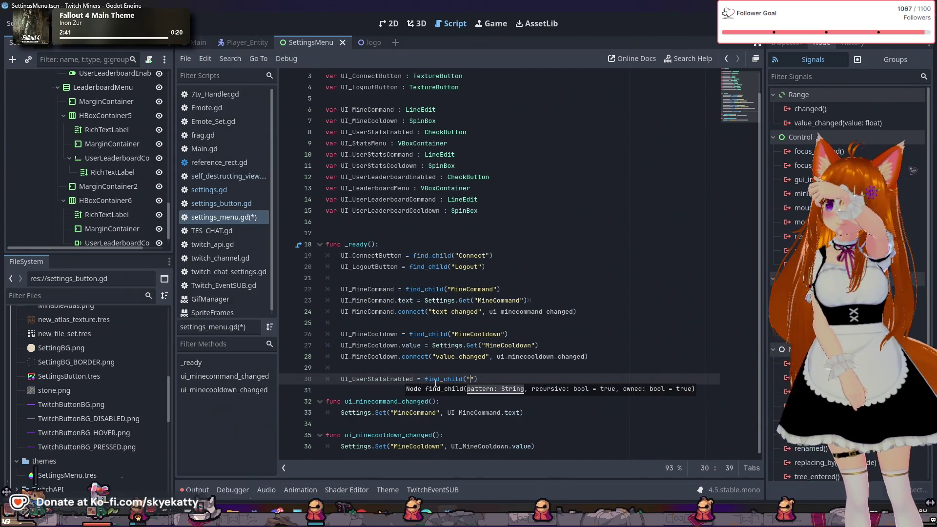
pyautogui.write('rStatsEnab')
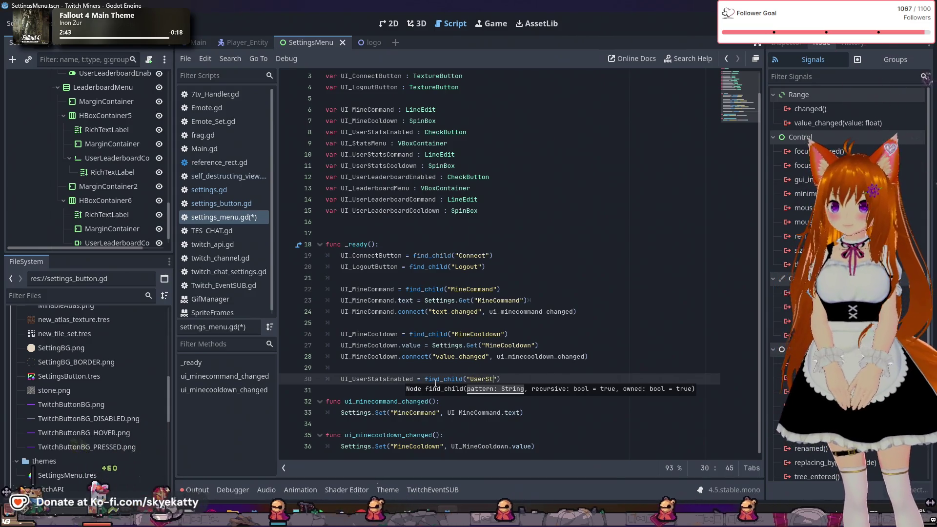
pyautogui.write('led")')
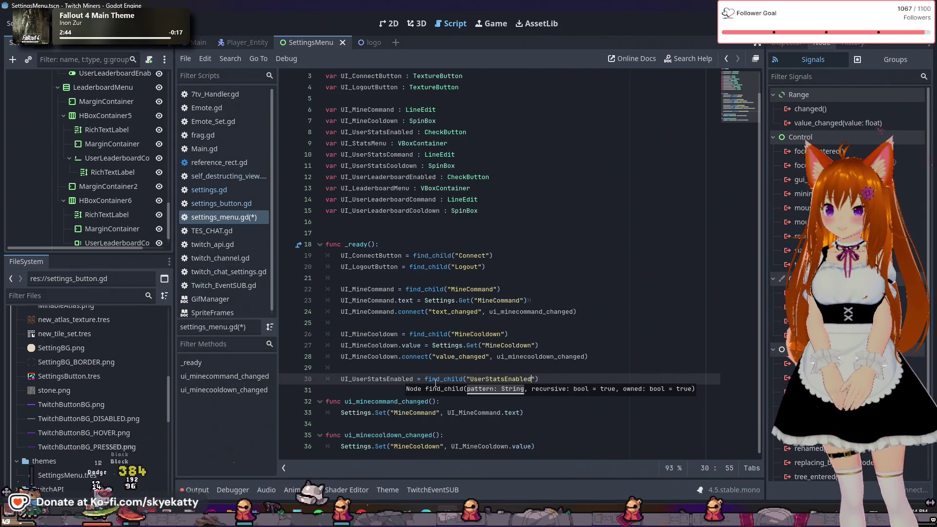
pyautogui.press('Return')
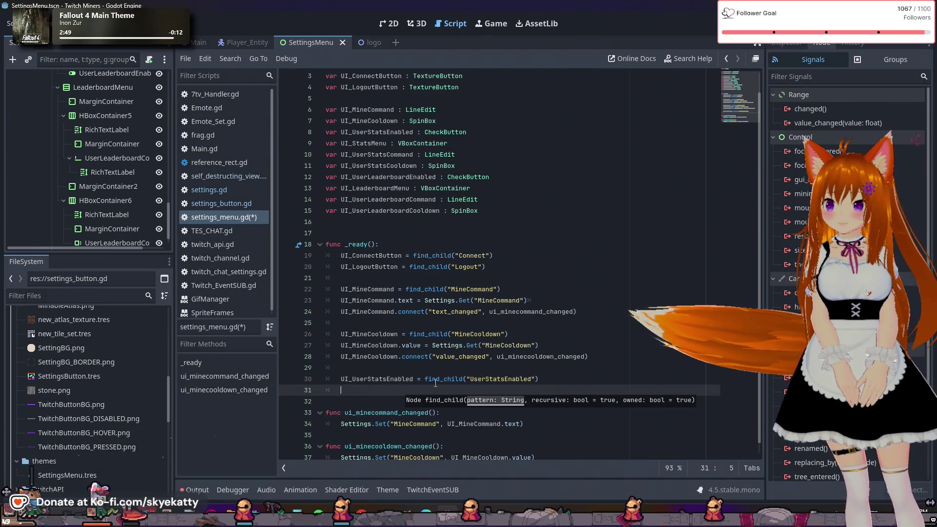
# - Start line 31 with the variable name UI_UserStatsEnabled, correcting it via autocomplete
pyautogui.write('UI')
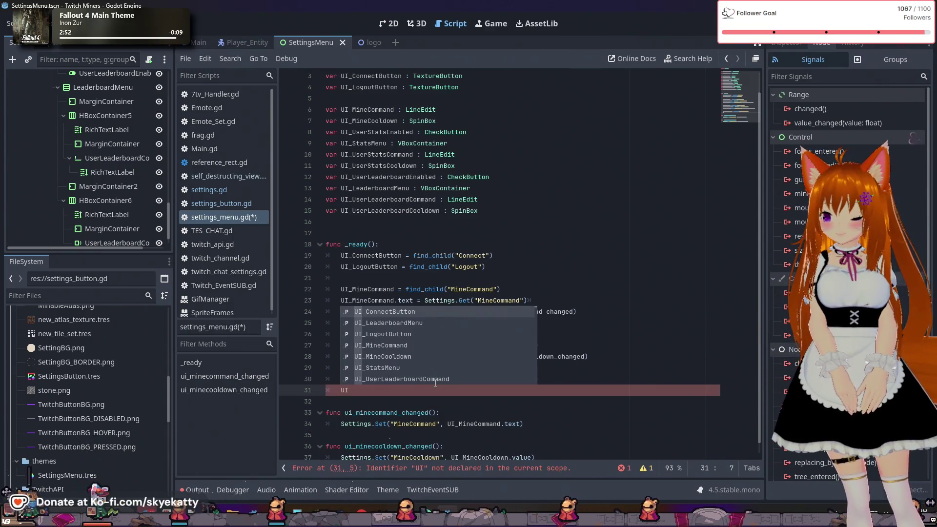
pyautogui.write('_U')
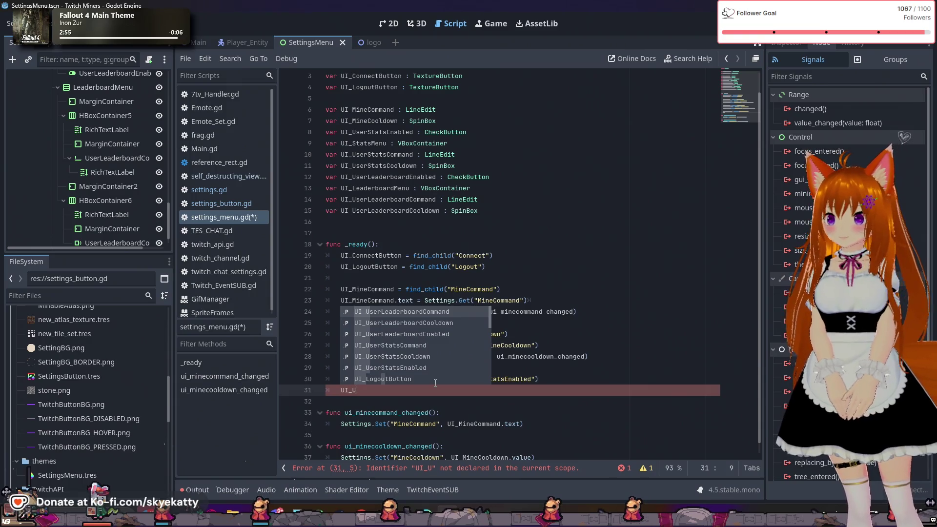
pyautogui.write('ser')
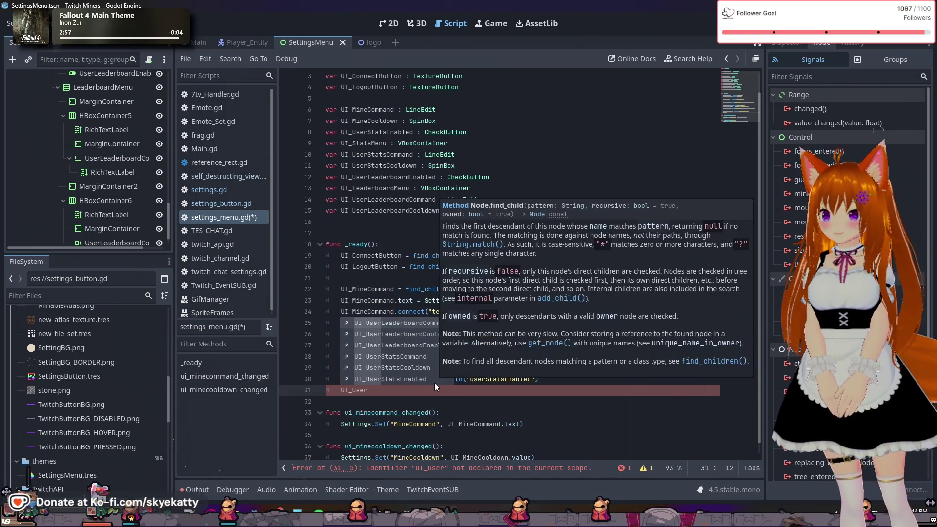
pyautogui.write('Stats')
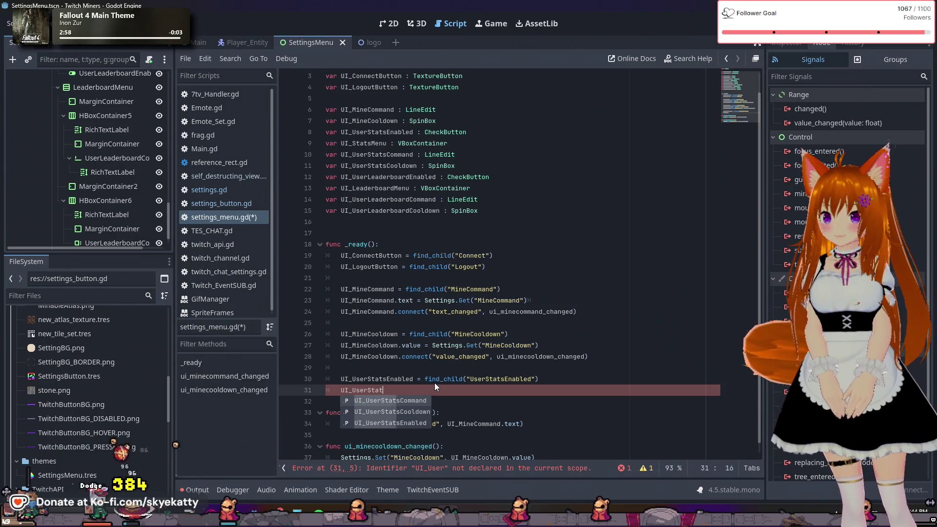
pyautogui.press('Return')
pyautogui.press('BackSpace')
pyautogui.press('BackSpace')
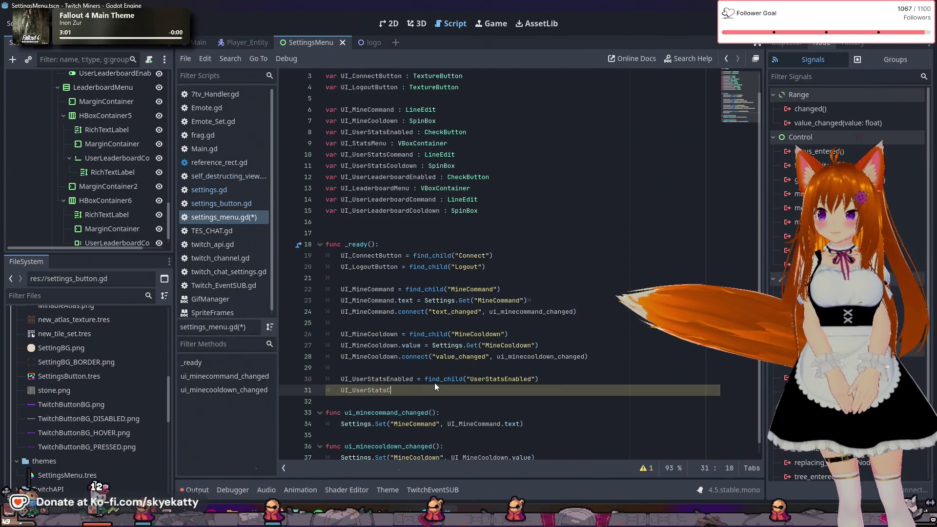
pyautogui.press('BackSpace')
pyautogui.press('BackSpace')
pyautogui.press('BackSpace')
pyautogui.write('E')
pyautogui.press('Return')
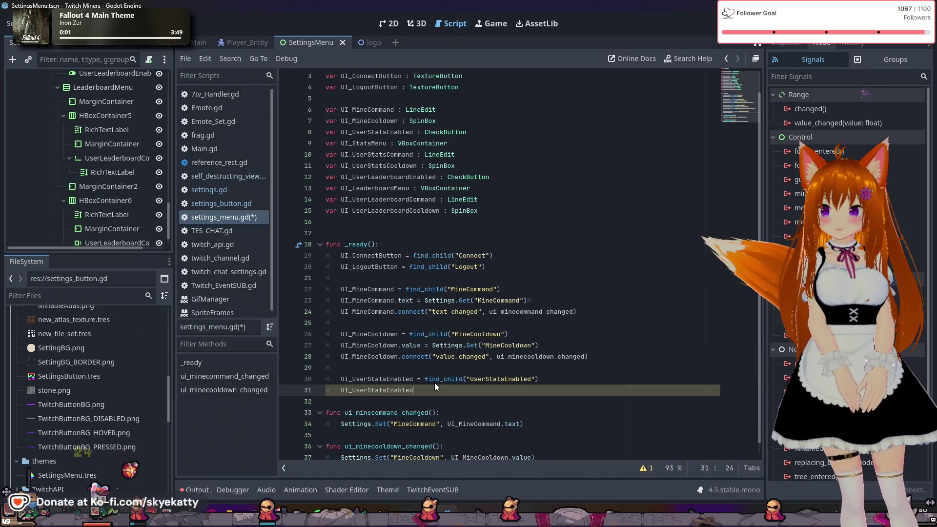
# - Add a dot after UI_UserStatsEnabled and browse its property suggestions down to button_pressed
pyautogui.write('.')
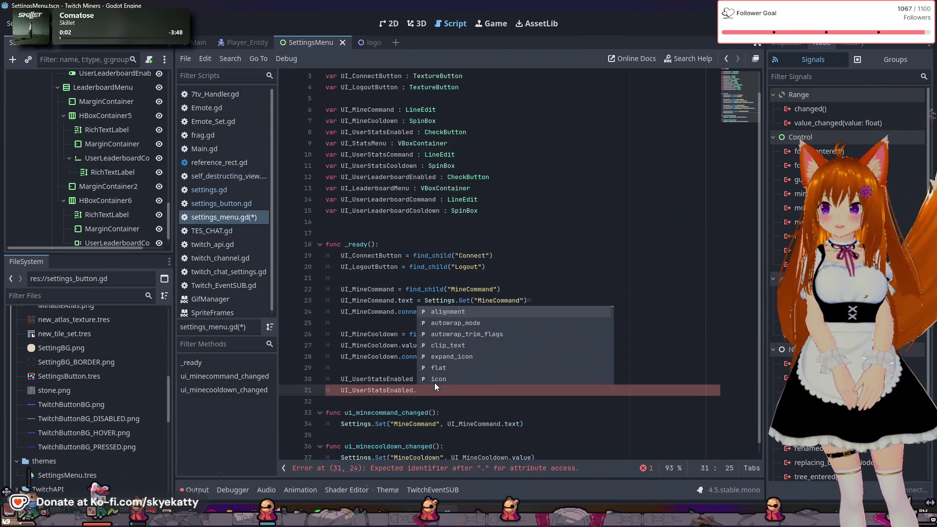
pyautogui.press('Down')
pyautogui.press('Down')
pyautogui.press('Down')
pyautogui.press('Down')
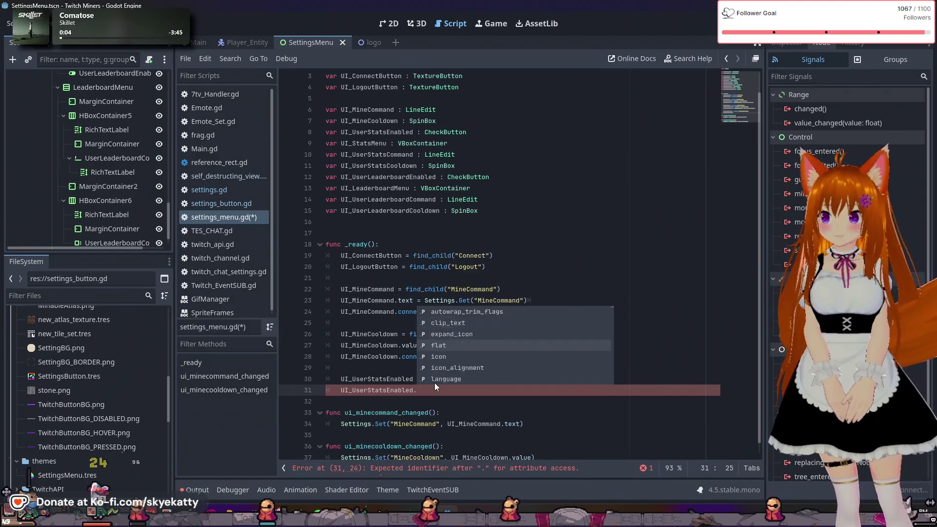
pyautogui.press('Down')
pyautogui.press('Down')
pyautogui.press('Down')
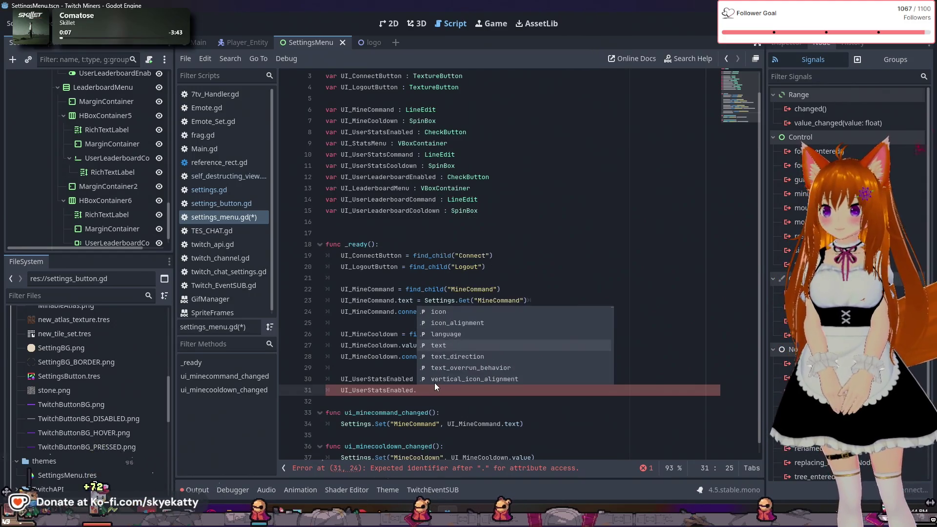
pyautogui.press('Down')
pyautogui.press('Down')
pyautogui.press('Down')
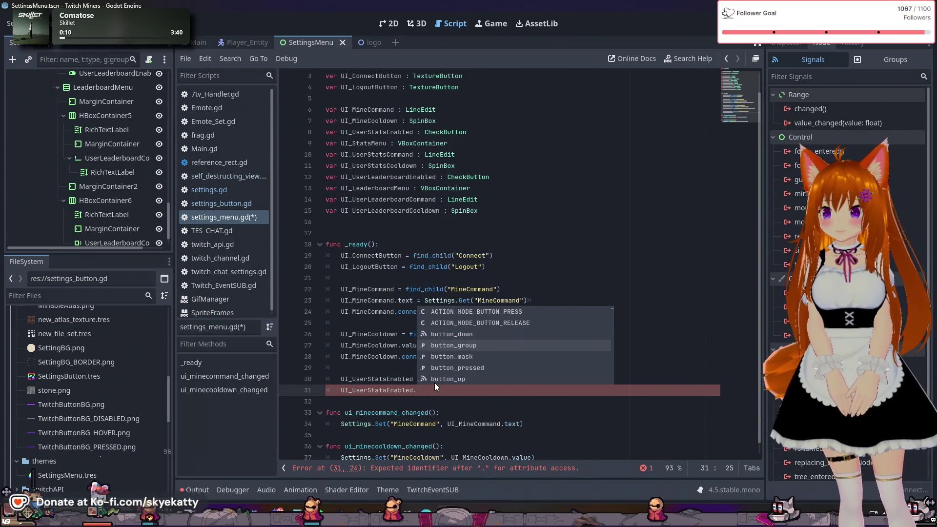
pyautogui.press('Down')
pyautogui.press('Down')
pyautogui.press('Down')
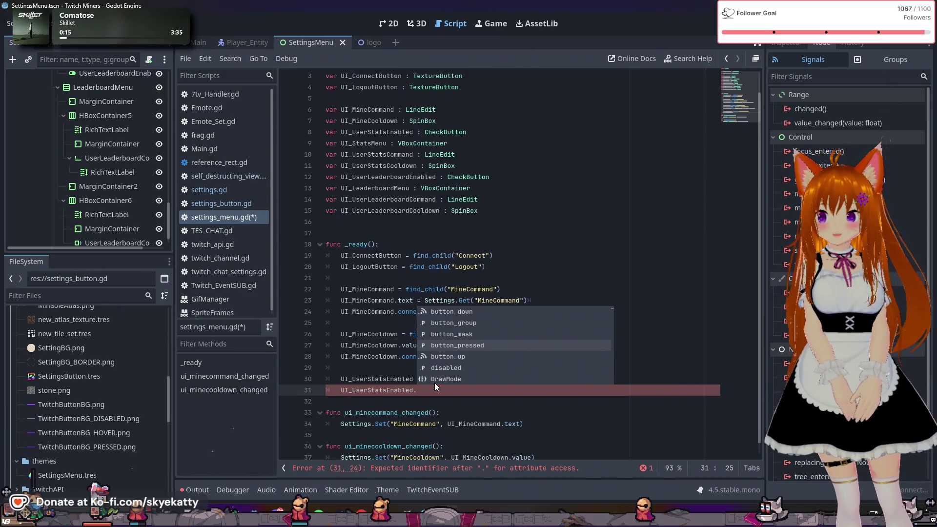
pyautogui.moveTo(434, 383)
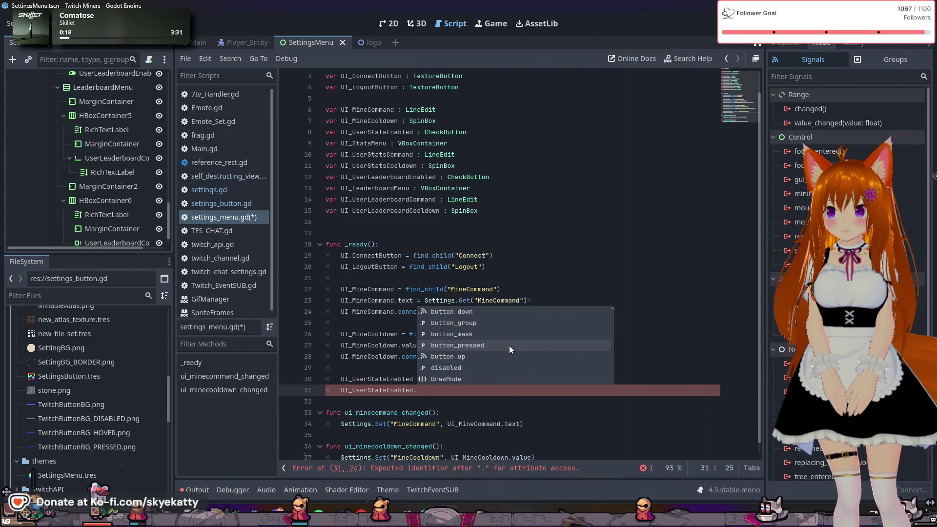
pyautogui.click(439, 244)
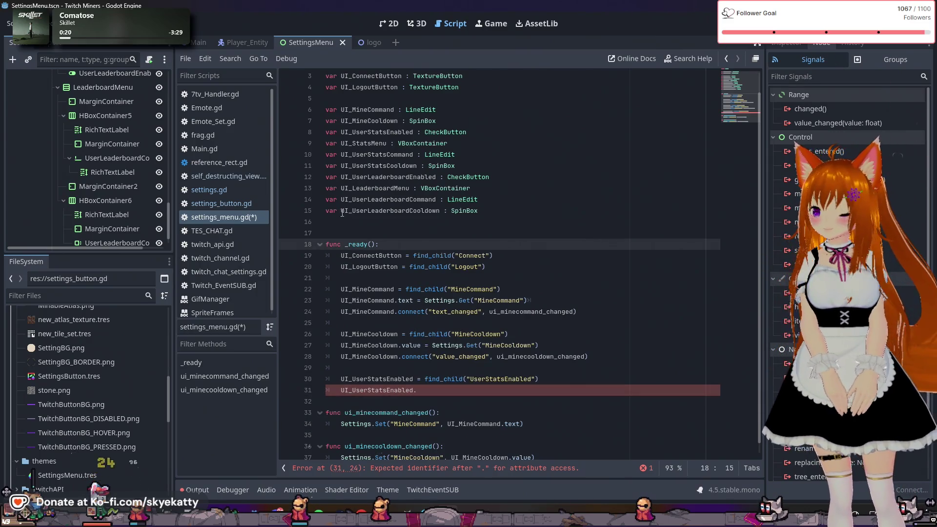
# - Select the UserStatsEnabled node in the 2D scene view and show its Inspector properties
pyautogui.scroll(10, 88, 186)
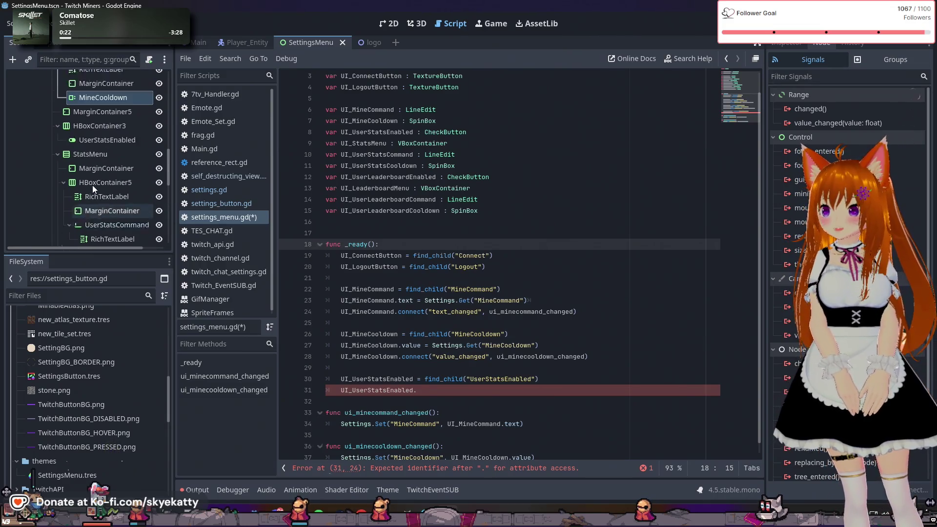
pyautogui.click(106, 186)
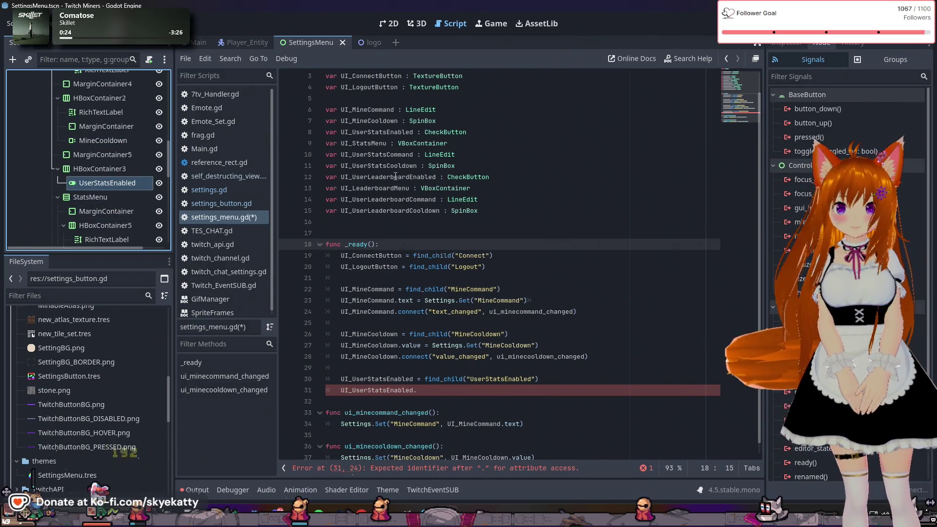
pyautogui.click(389, 23)
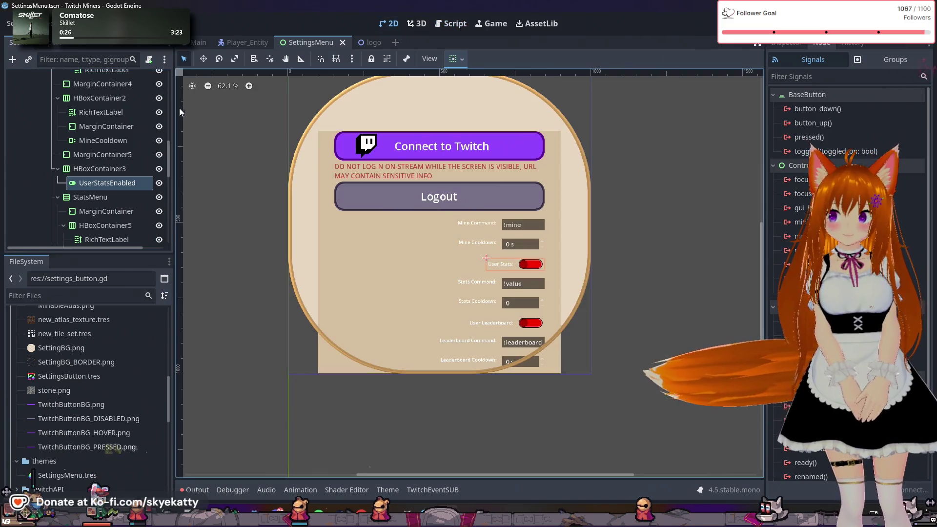
pyautogui.click(793, 44)
pyautogui.scroll(2, 849, 243)
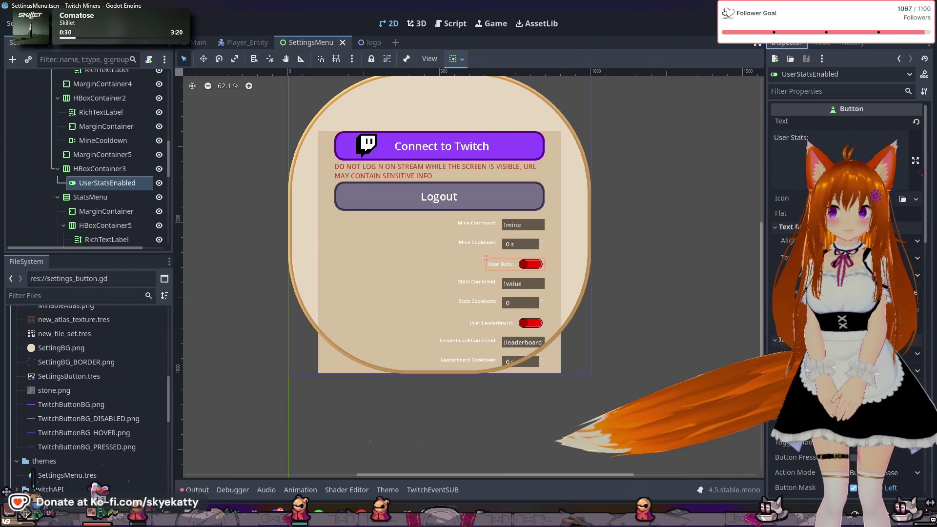
pyautogui.scroll(-4, 846, 293)
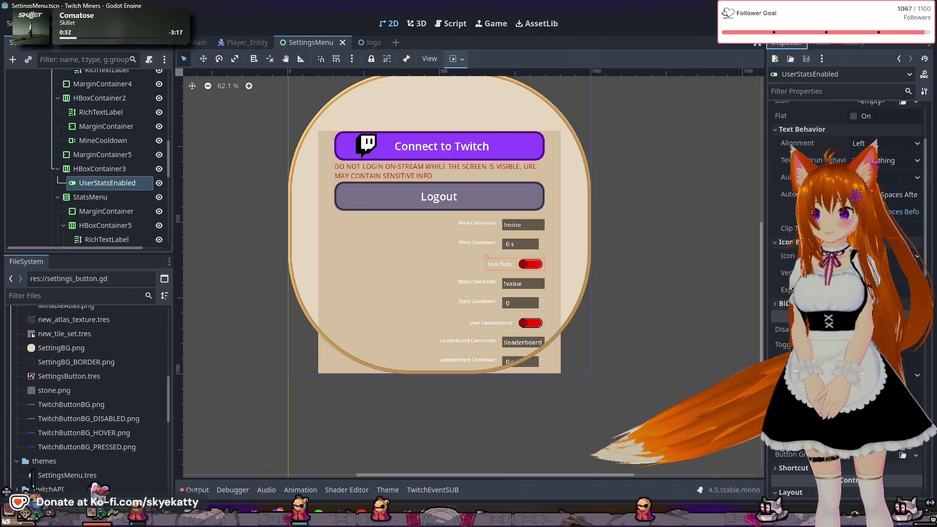
# - Toggle Button Pressed on and off, leaving it off, then resume editing line 31 of settings_menu.gd
pyautogui.click(854, 360)
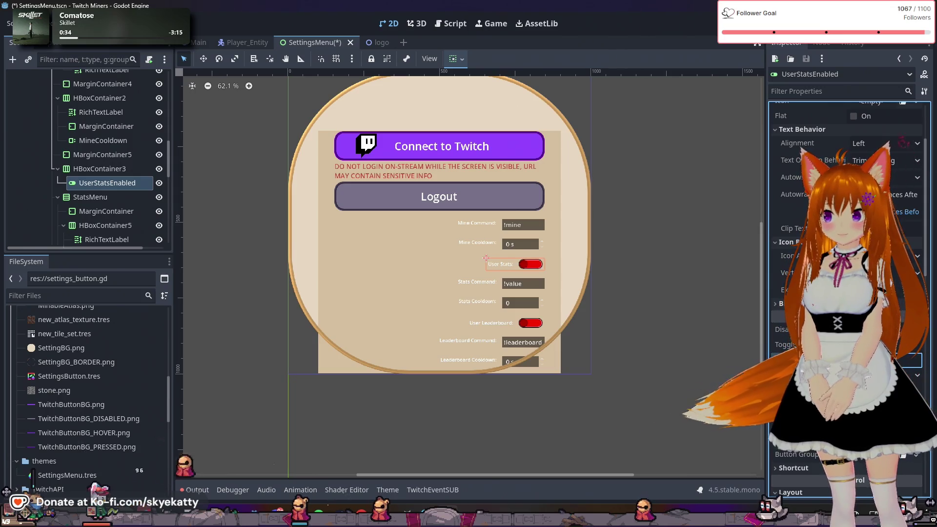
pyautogui.click(853, 359)
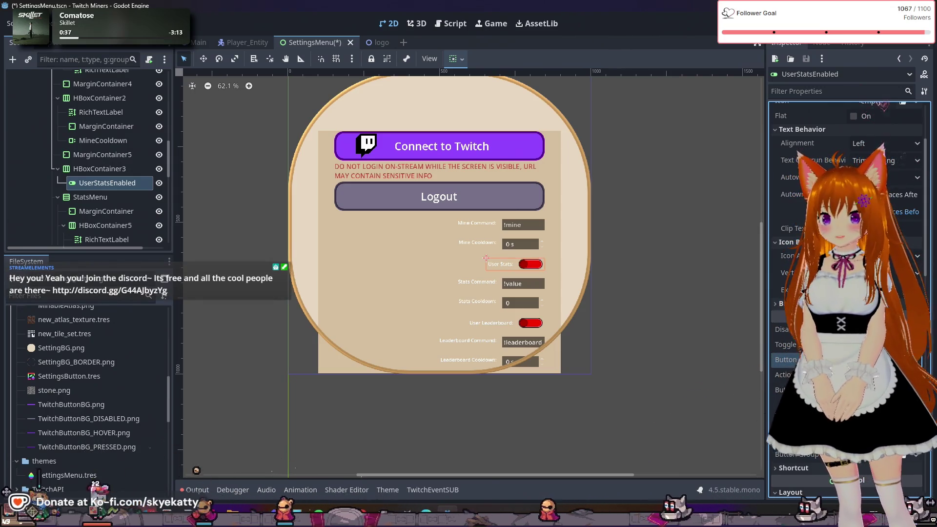
pyautogui.click(854, 359)
pyautogui.click(853, 360)
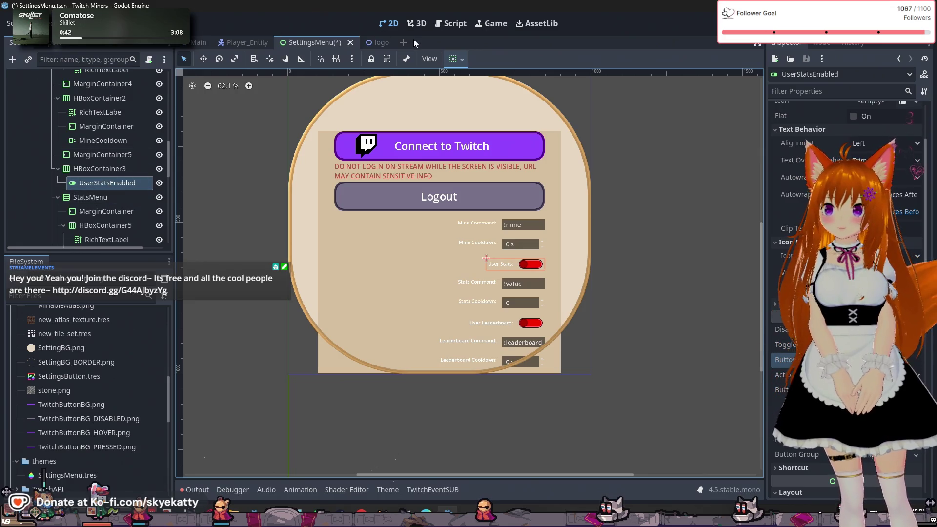
pyautogui.click(451, 24)
pyautogui.click(444, 390)
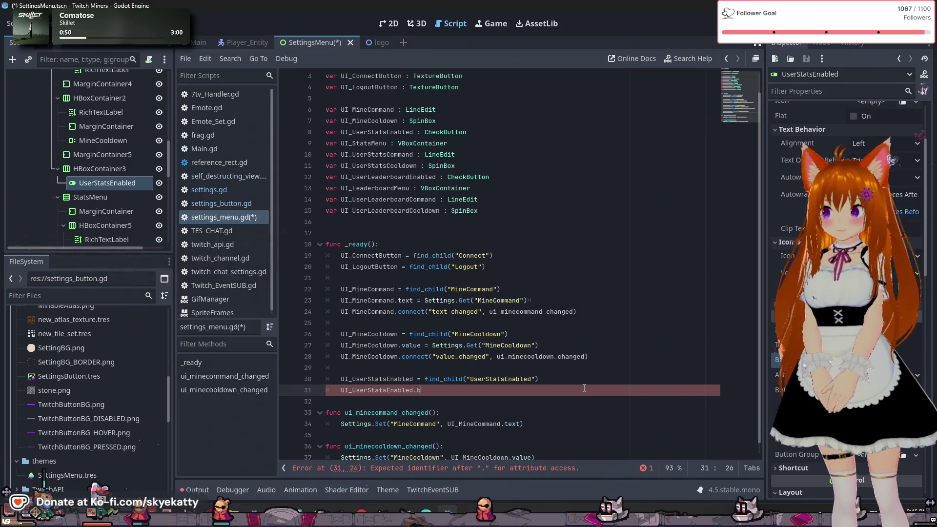
# - Complete line 31 as UI_UserStatsEnabled.button_pressed = Settings.Get("UserStatsEnabled")
pyautogui.write('b')
pyautogui.press('Down')
pyautogui.press('Down')
pyautogui.press('Down')
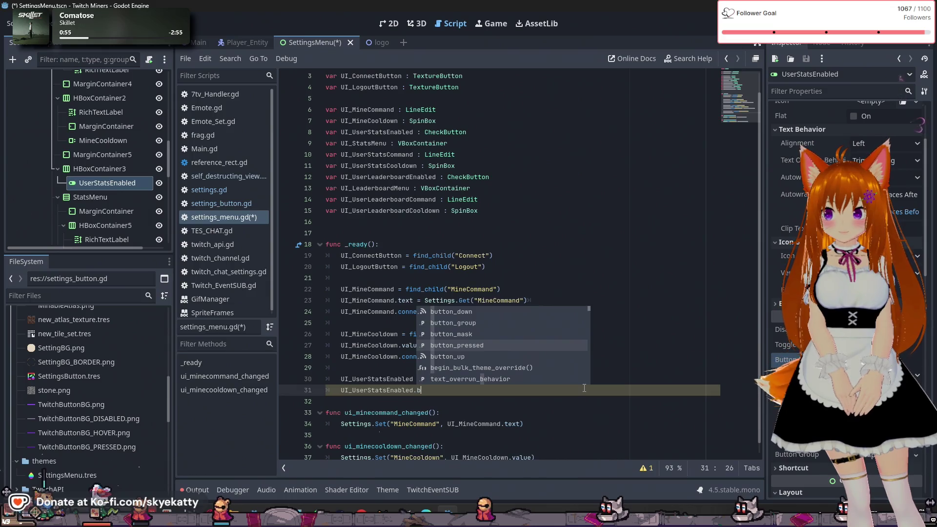
pyautogui.press('Return')
pyautogui.write('= S')
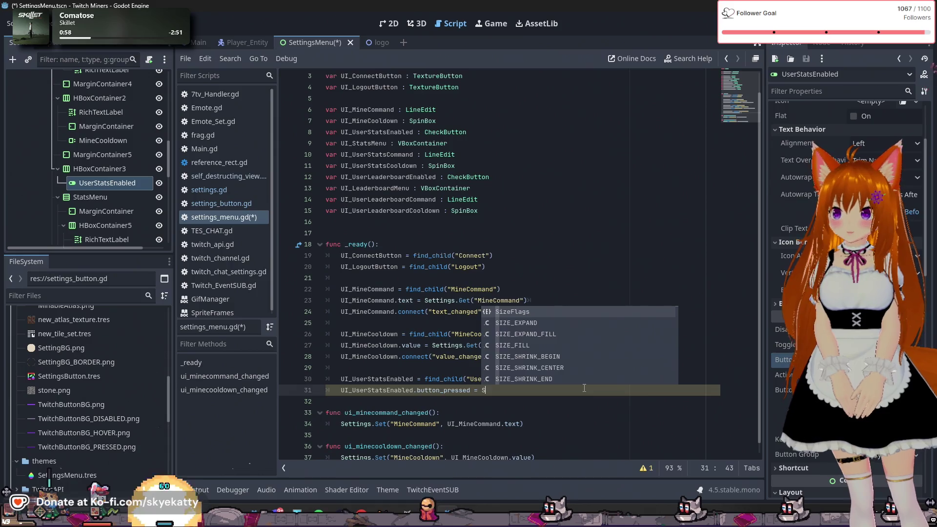
pyautogui.write('e')
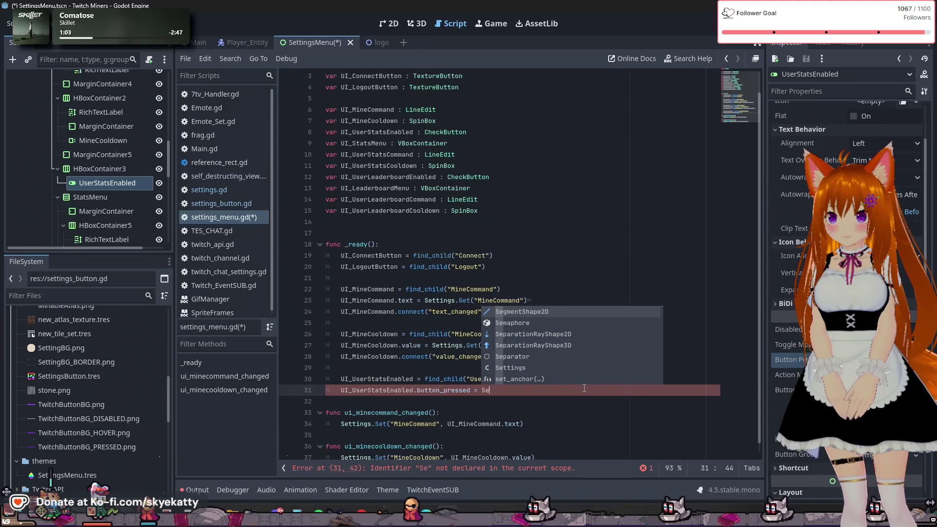
pyautogui.write('tti')
pyautogui.press('Return')
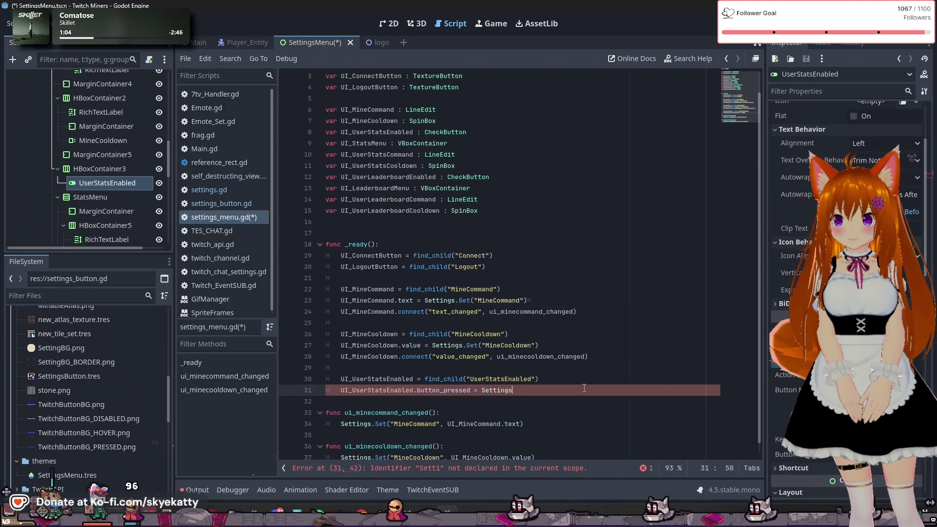
pyautogui.write('.Get')
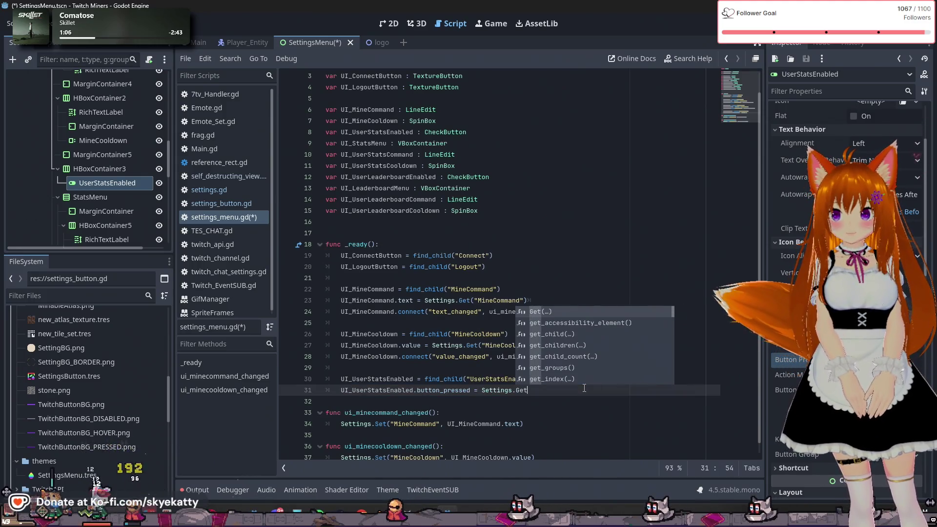
pyautogui.press('Return')
pyautogui.write('"')
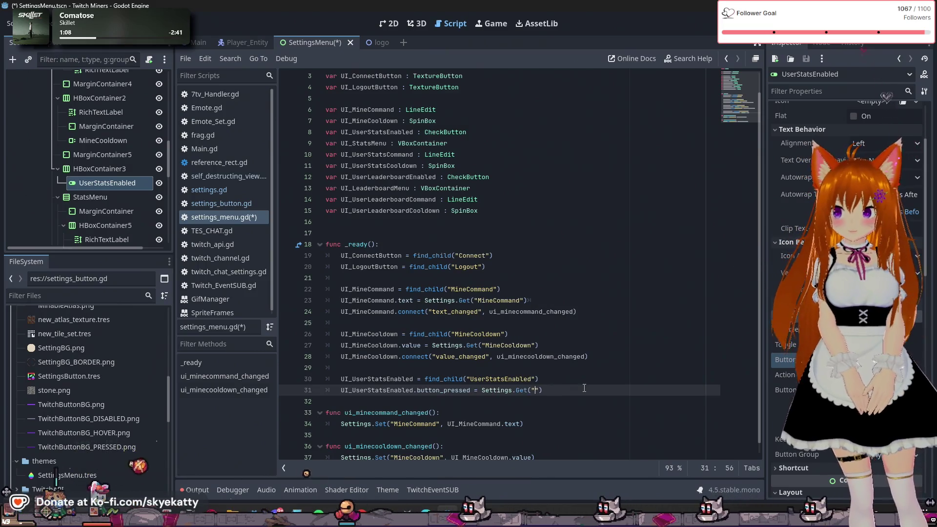
pyautogui.write('UserSt')
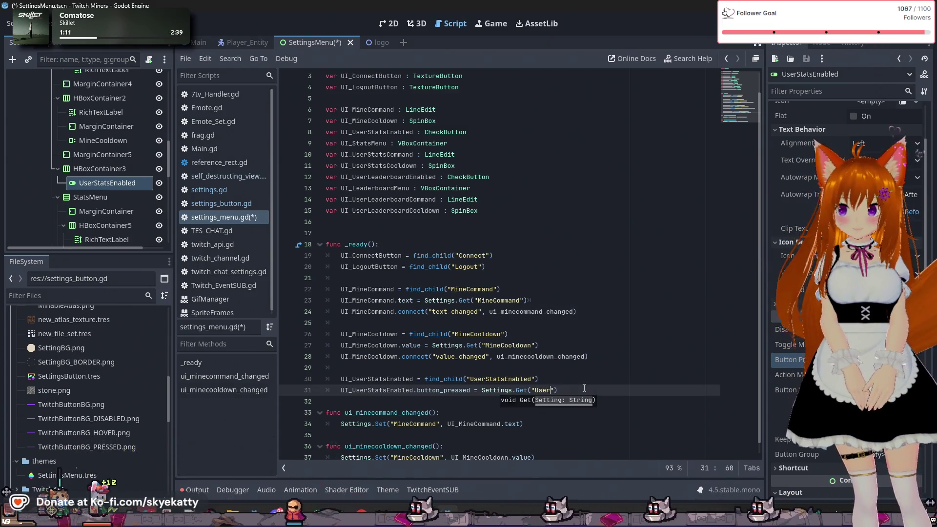
pyautogui.write('atsEna')
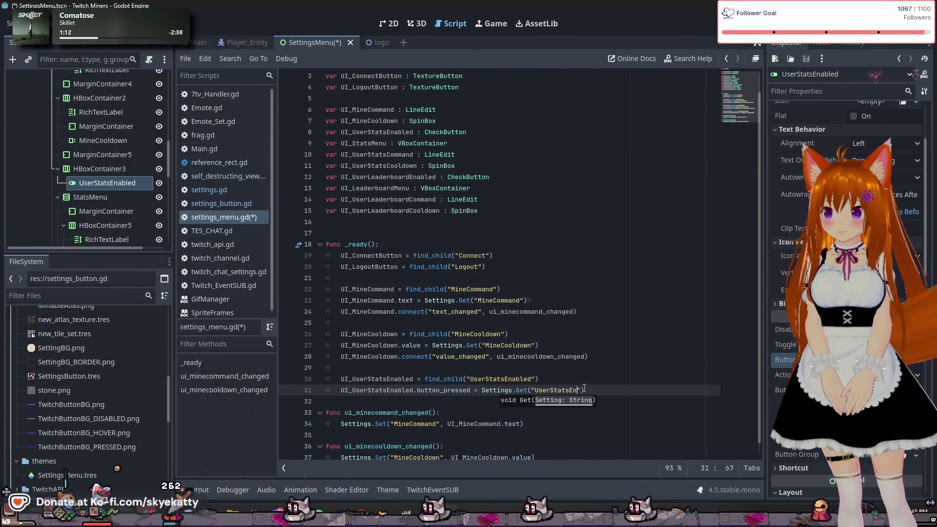
pyautogui.write('bled')
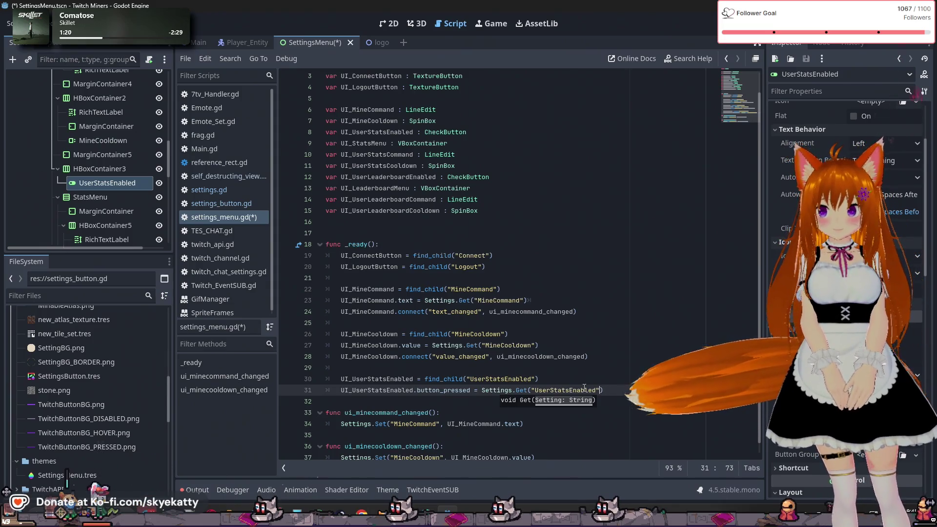
pyautogui.write(')')
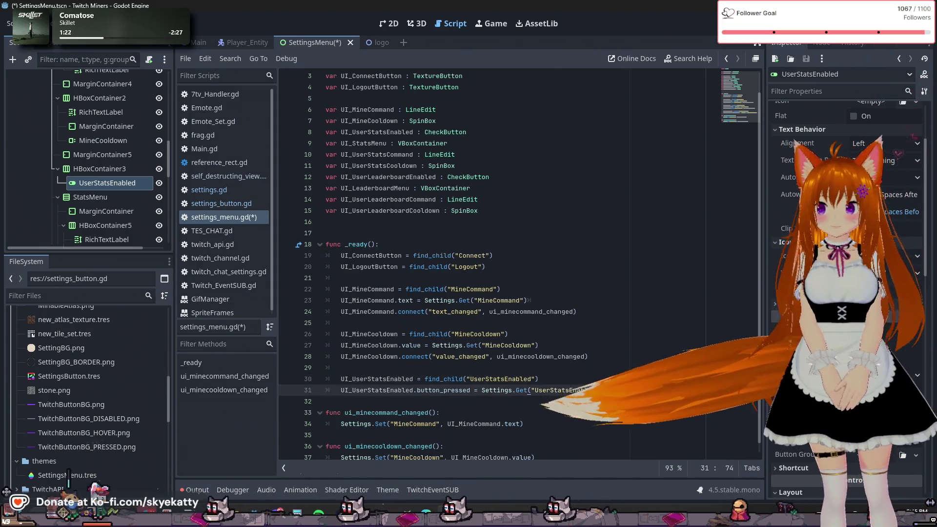
pyautogui.scroll(-1, 517, 263)
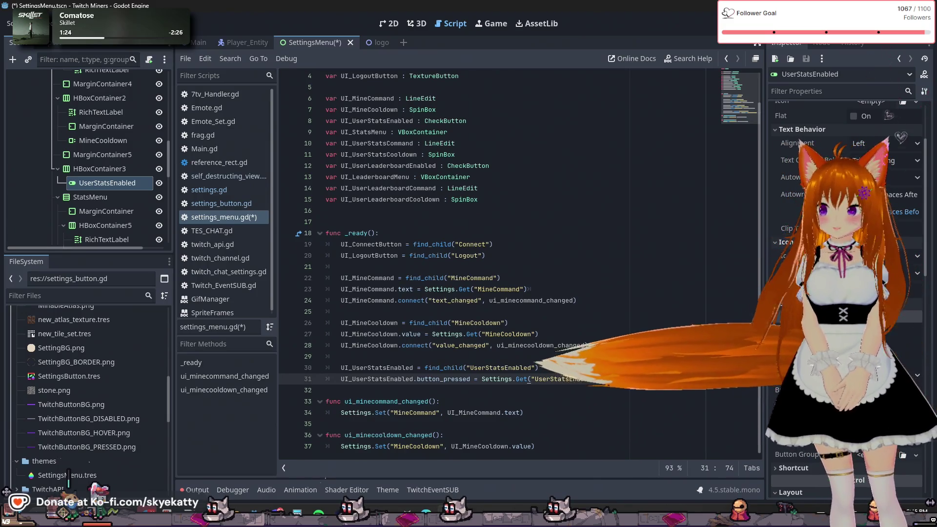
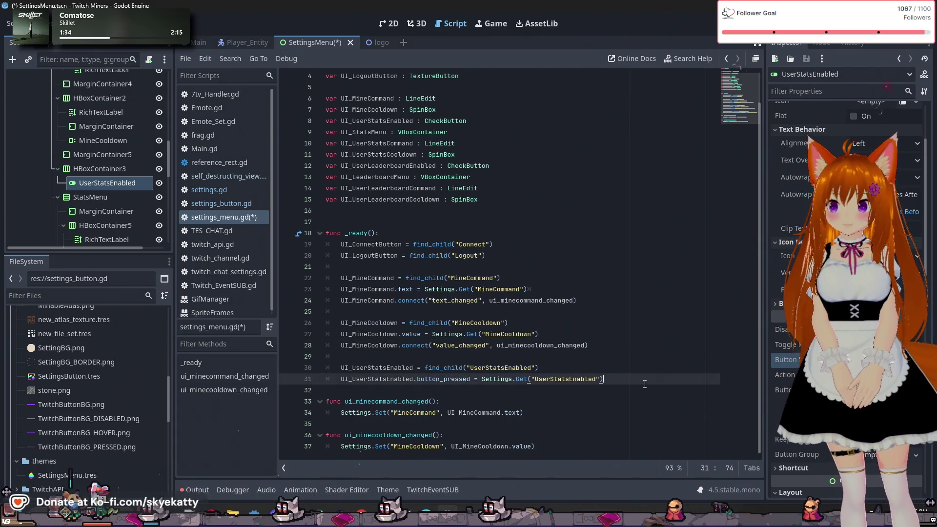
# - Below the MineCooldown handler, declare a new function ui_userstatsenabled_changed():
pyautogui.click(584, 445)
pyautogui.press('Return')
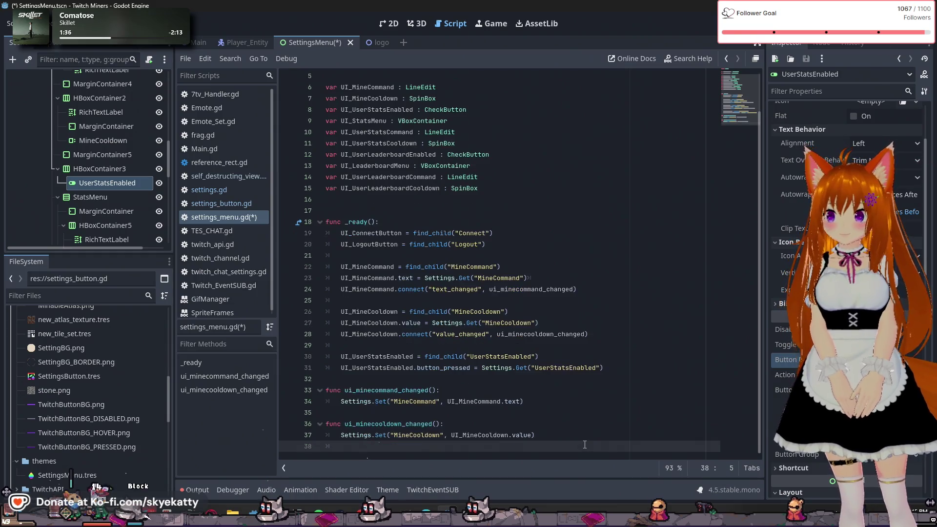
pyautogui.press('Return')
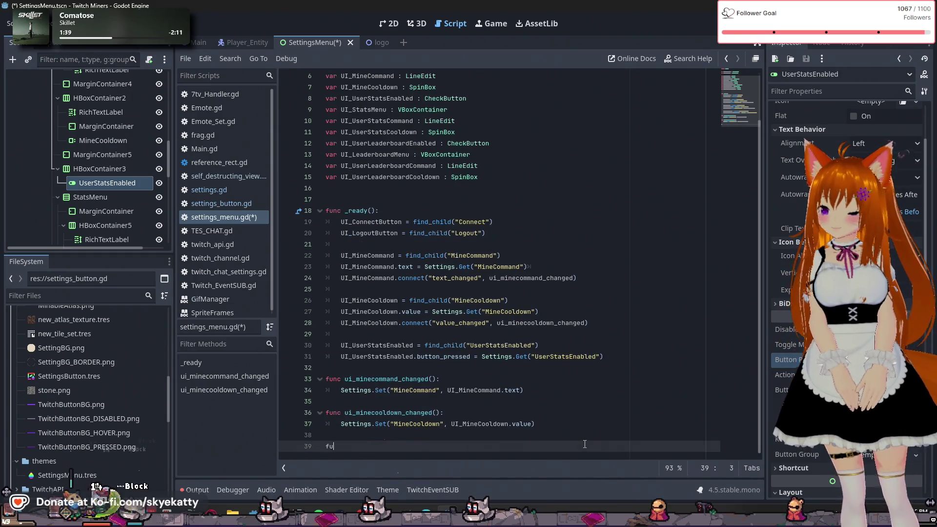
pyautogui.write('nc ')
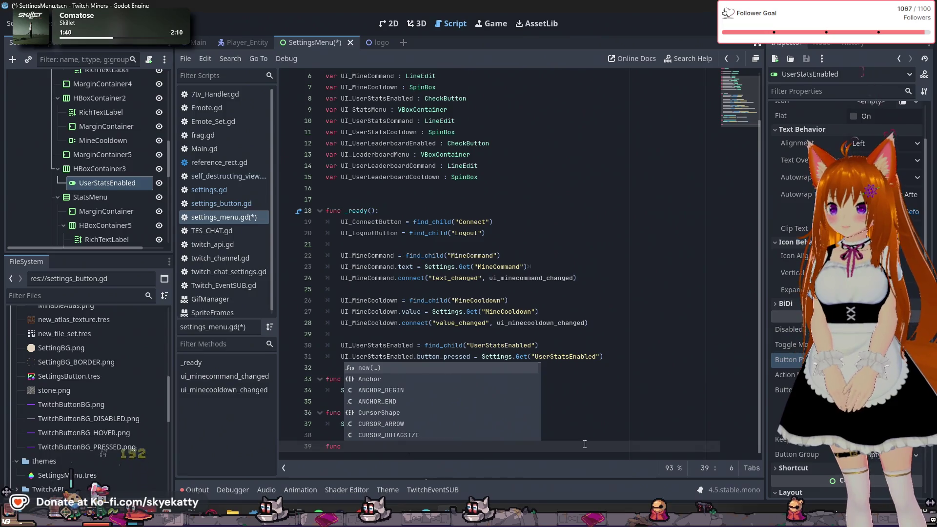
pyautogui.write('user')
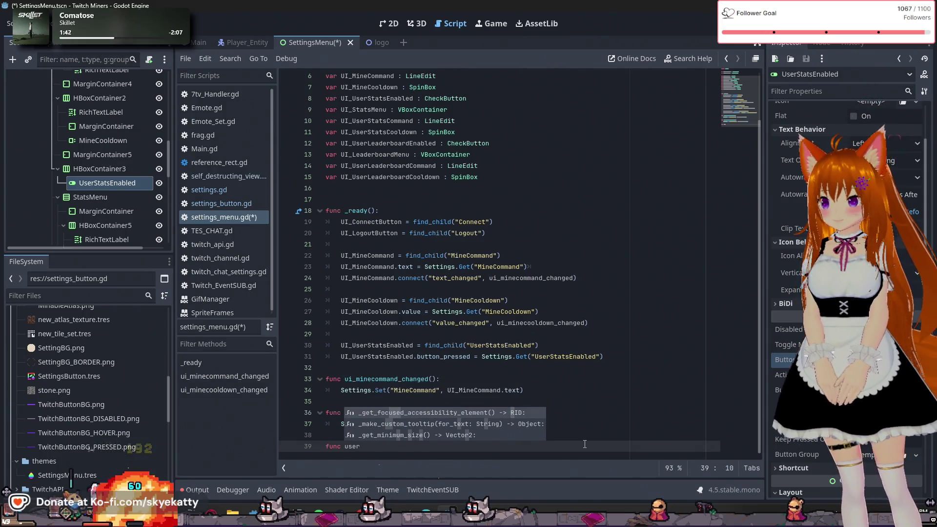
pyautogui.press('Escape')
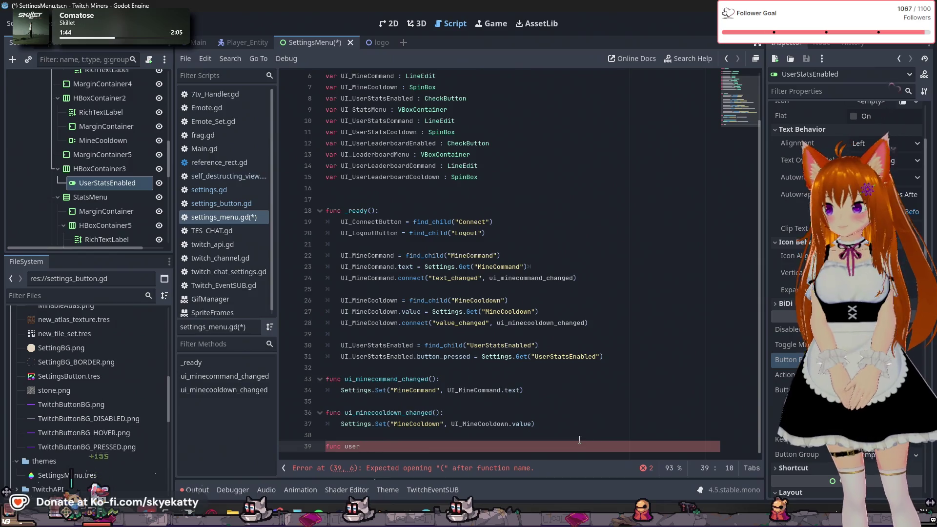
pyautogui.press('BackSpace')
pyautogui.press('BackSpace')
pyautogui.press('BackSpace')
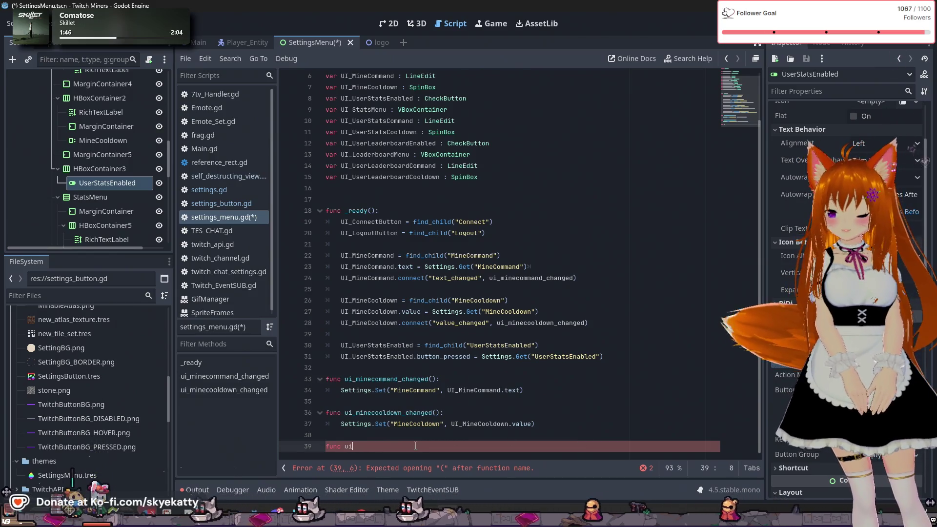
pyautogui.write('ui_')
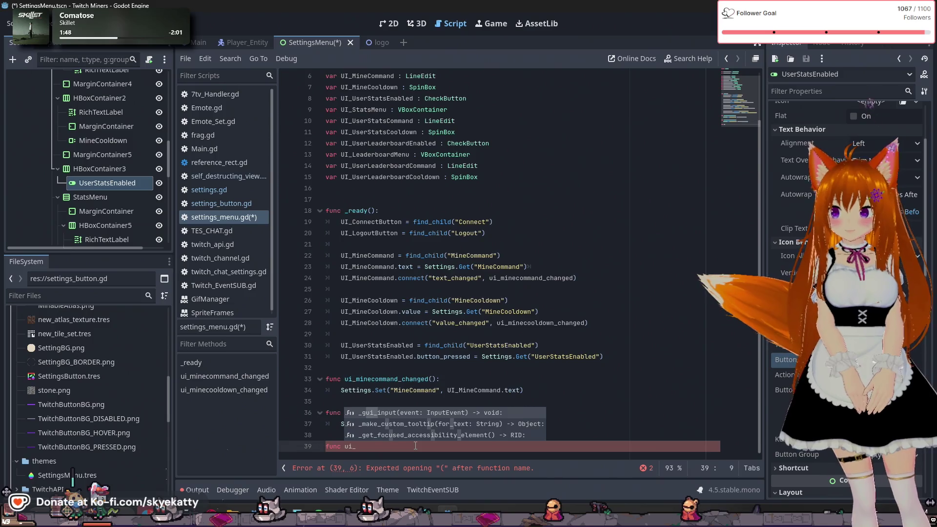
pyautogui.write('userstatsene')
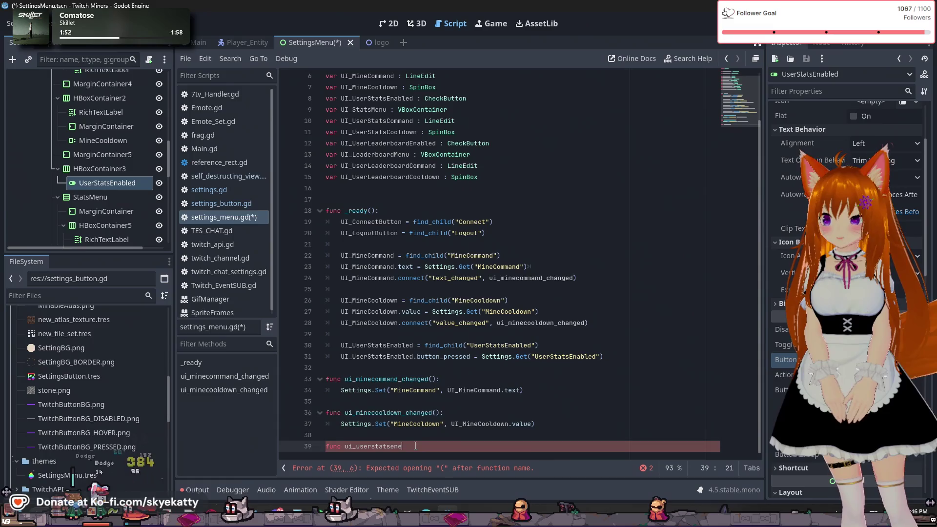
pyautogui.press('BackSpace')
pyautogui.press('BackSpace')
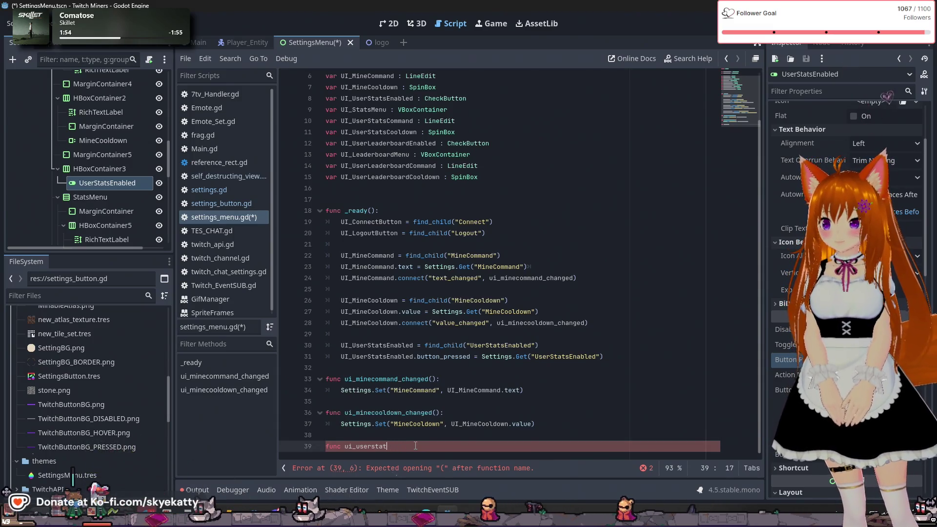
pyautogui.write('senabled_changed')
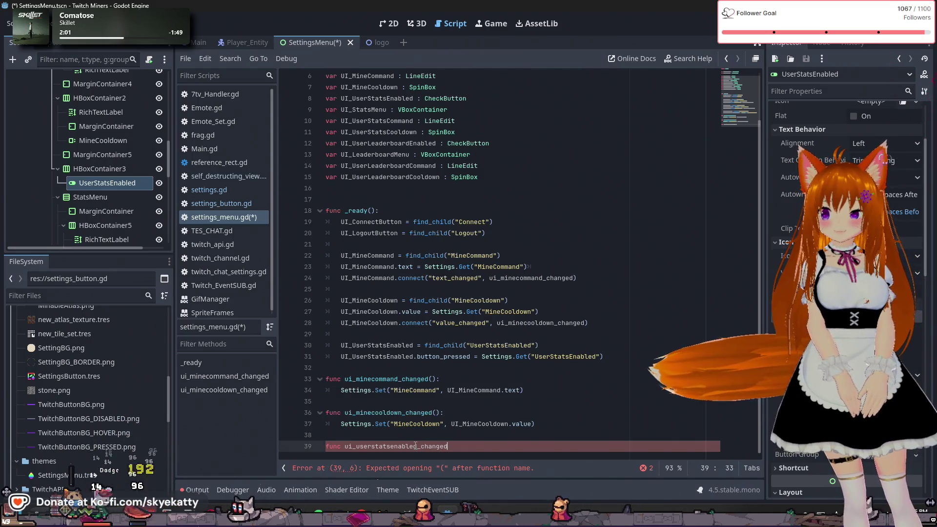
pyautogui.write('():')
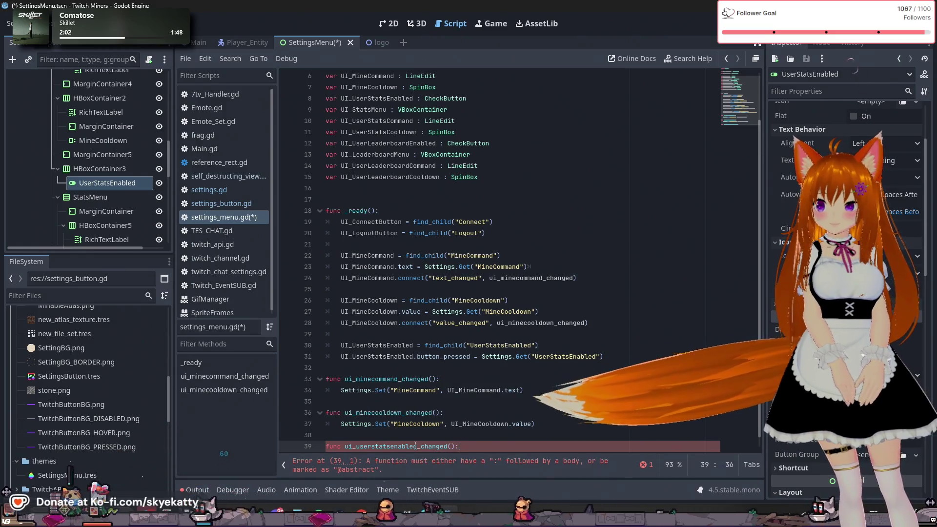
# - Give it the body Settings.Set("UserStatsEnabled", UI_UserStatsEnabled.button_pressed)
pyautogui.press('Return')
pyautogui.write('Settin')
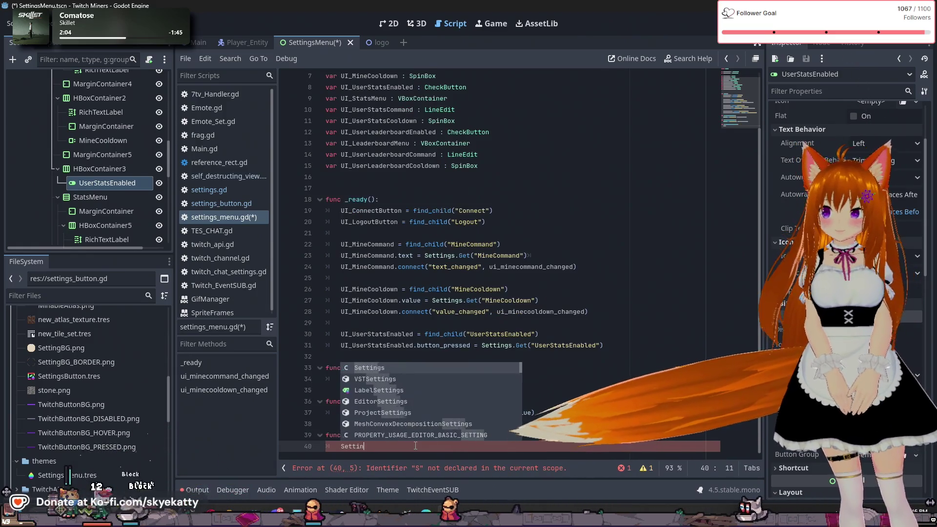
pyautogui.write('gs.Set("')
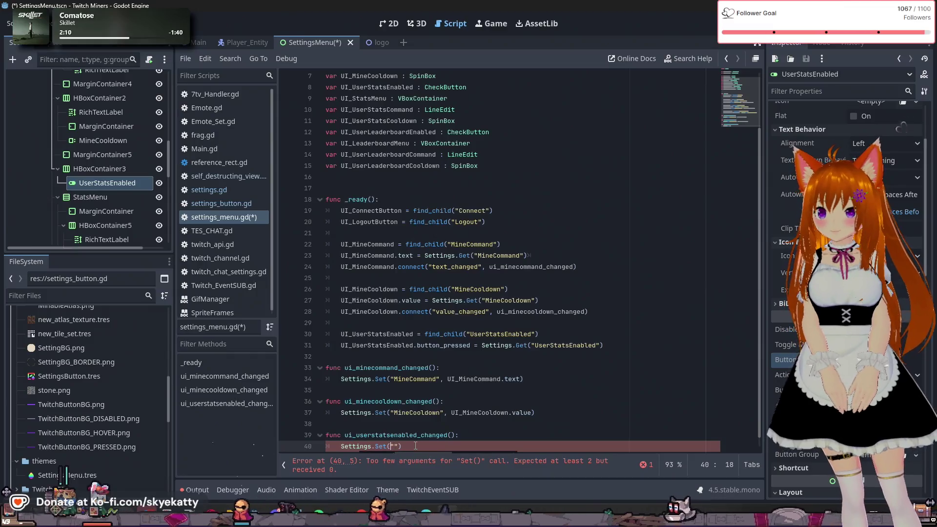
pyautogui.write('UserStats')
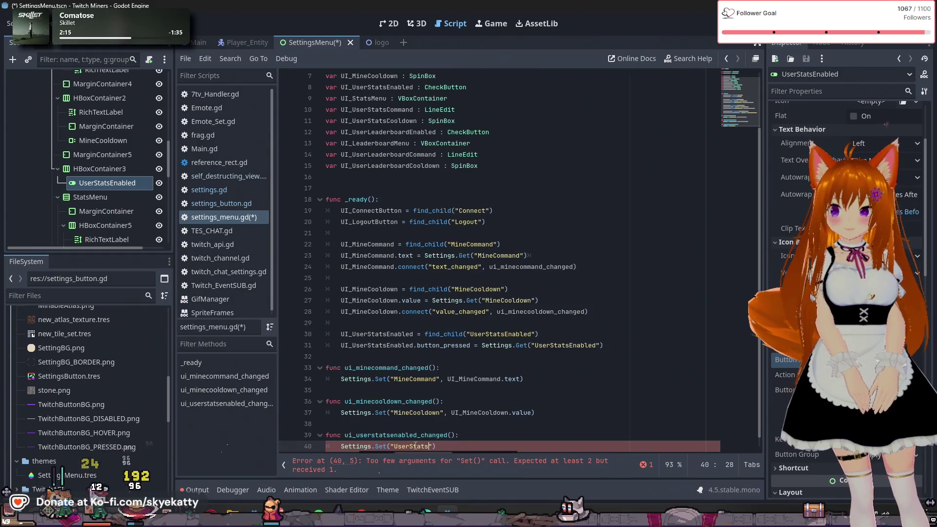
pyautogui.write('Enabled"')
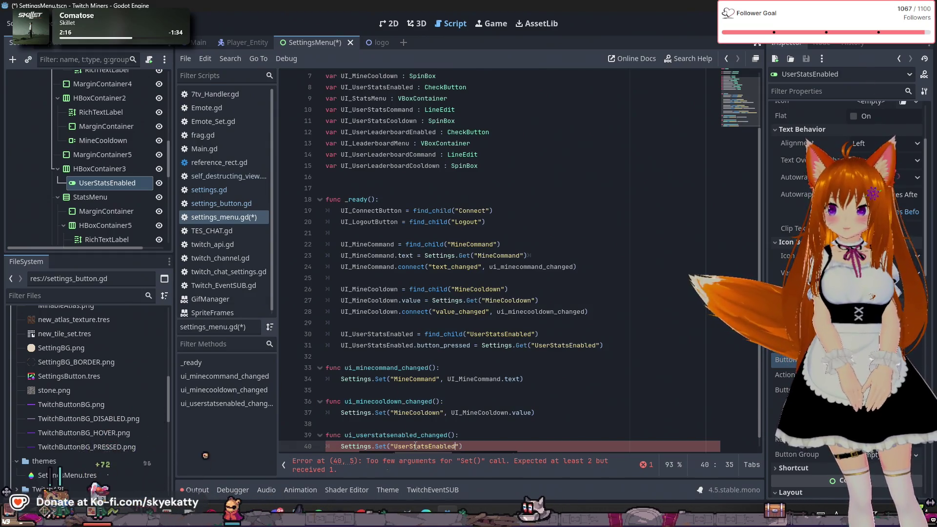
pyautogui.write(',')
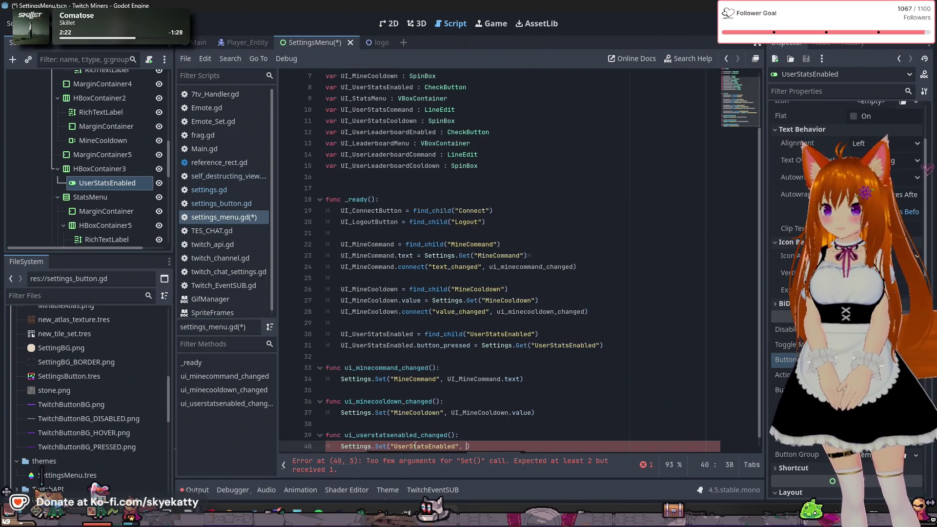
pyautogui.write('UI_')
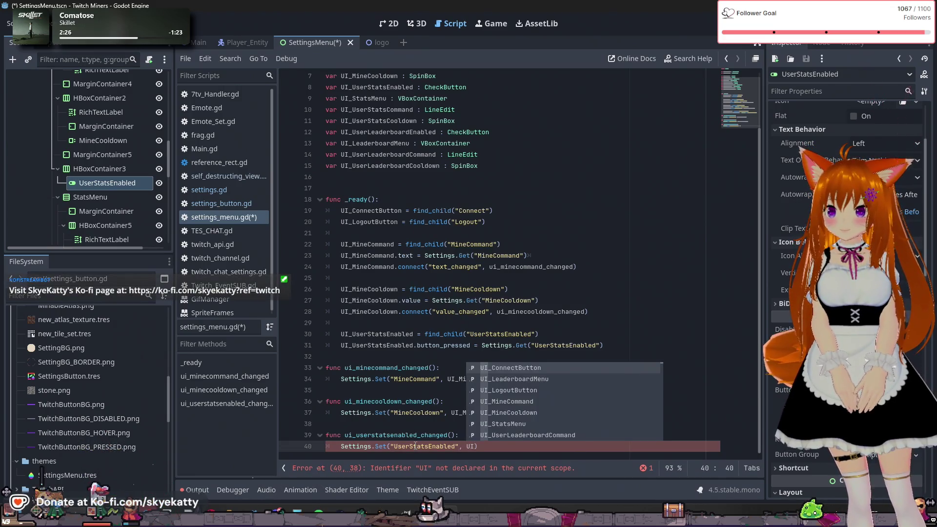
pyautogui.write('U')
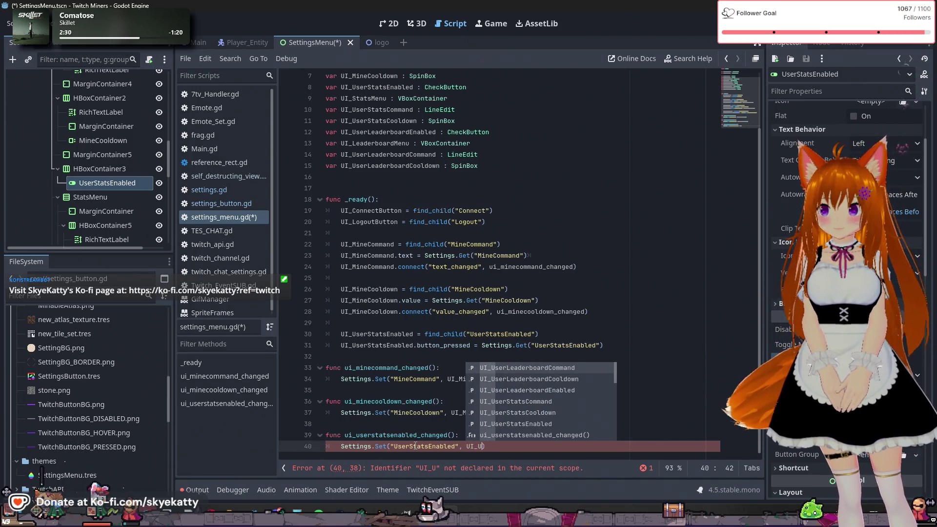
pyautogui.write('serSt')
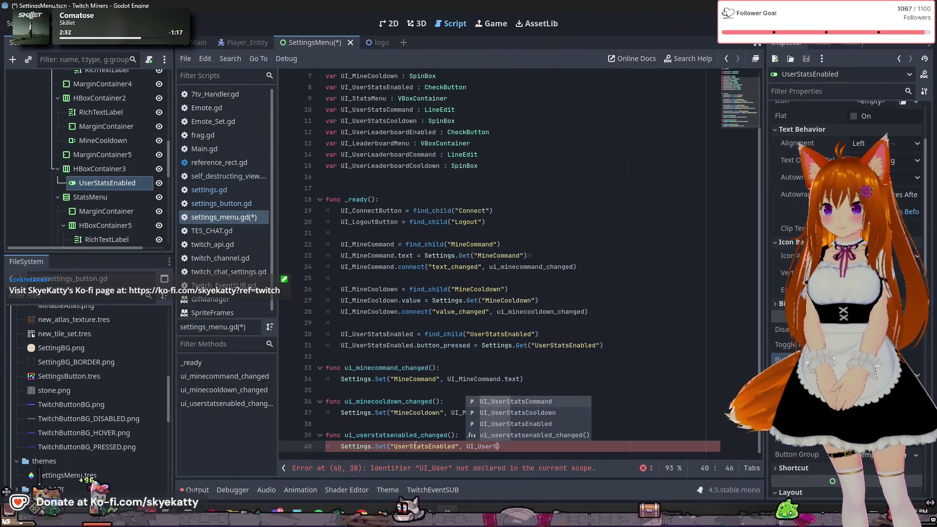
pyautogui.write('atsE')
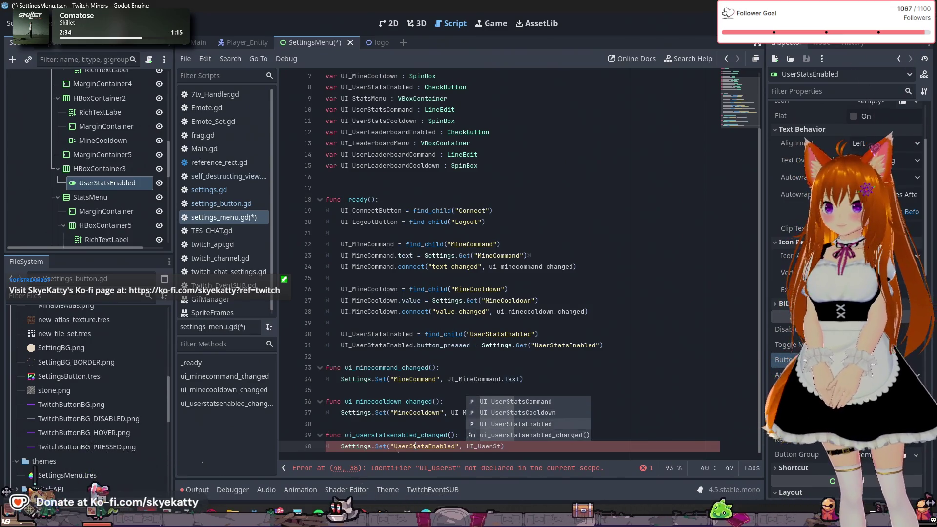
pyautogui.press('Return')
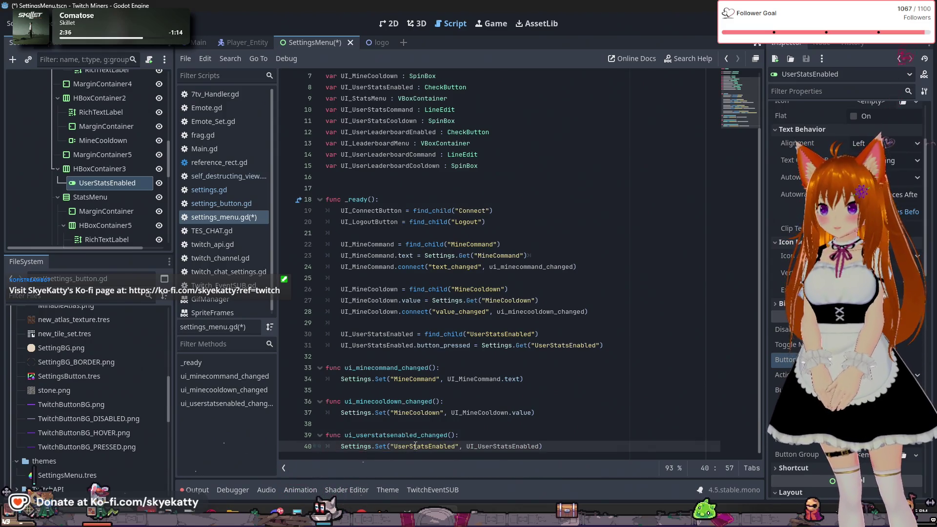
pyautogui.write('.')
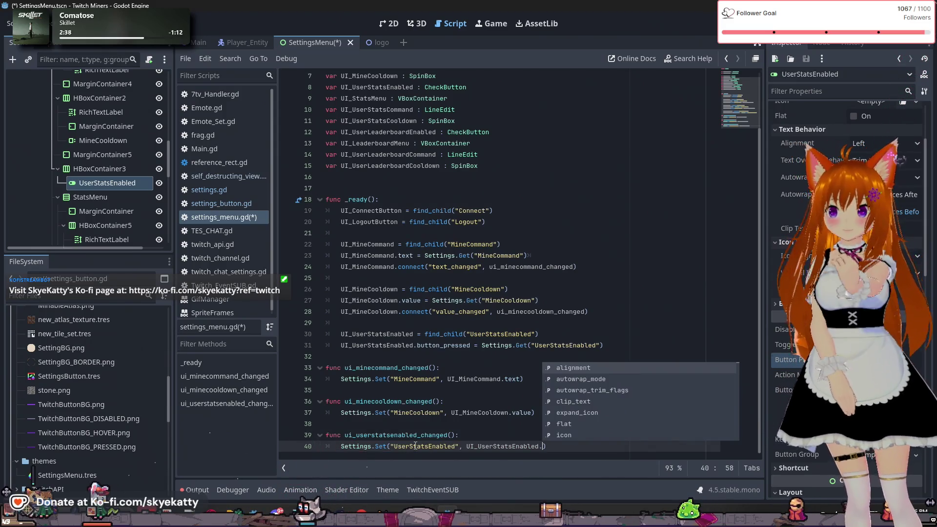
pyautogui.write('button')
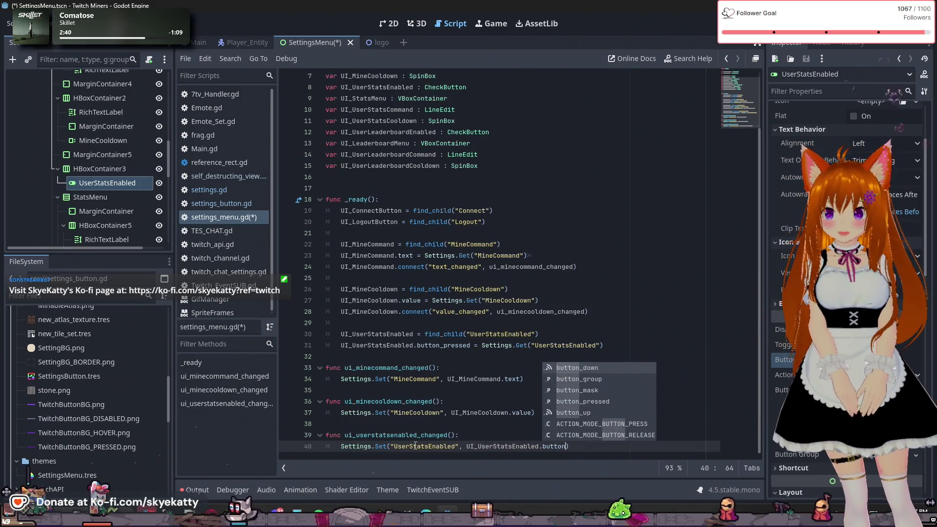
pyautogui.press('Down')
pyautogui.press('Down')
pyautogui.press('Down')
pyautogui.press('Return')
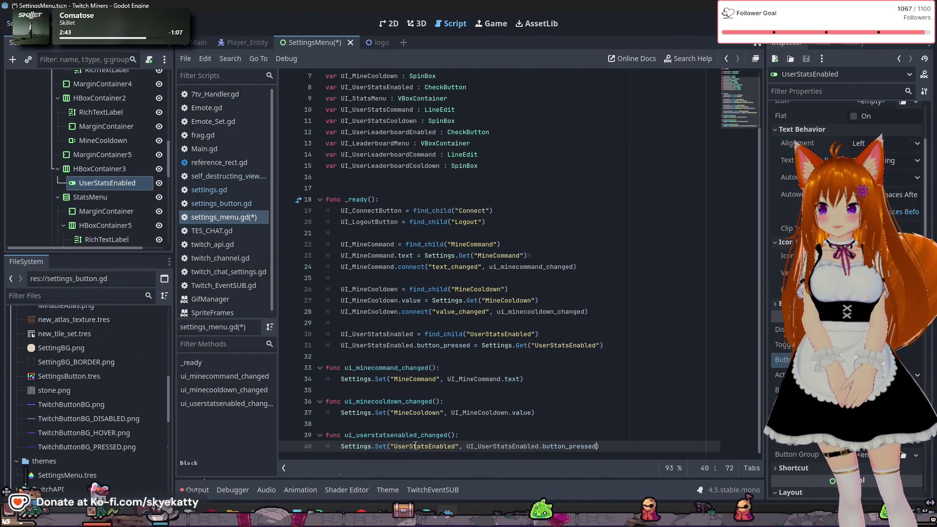
# - Add line 32 in _ready calling UI_UserStatsEnabled.connect() after the button_pressed assignment
pyautogui.click(636, 345)
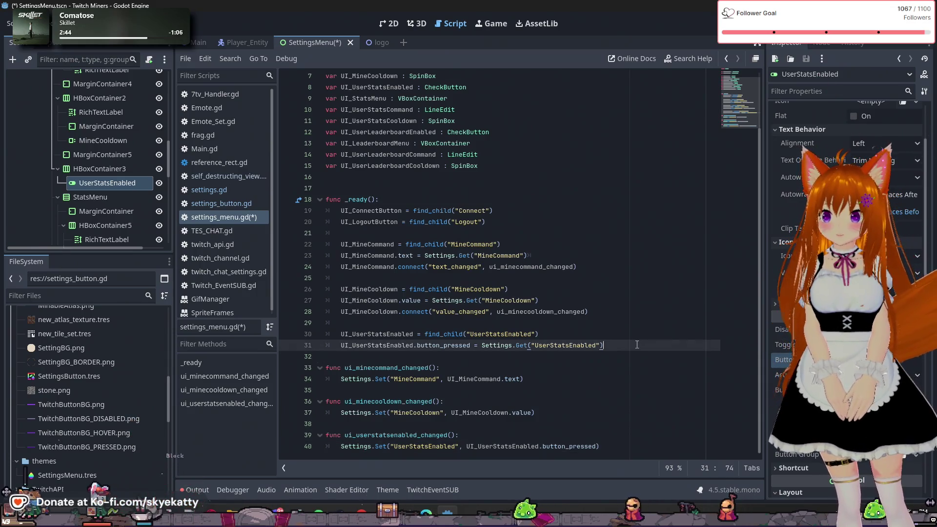
pyautogui.press('Return')
pyautogui.write('UI')
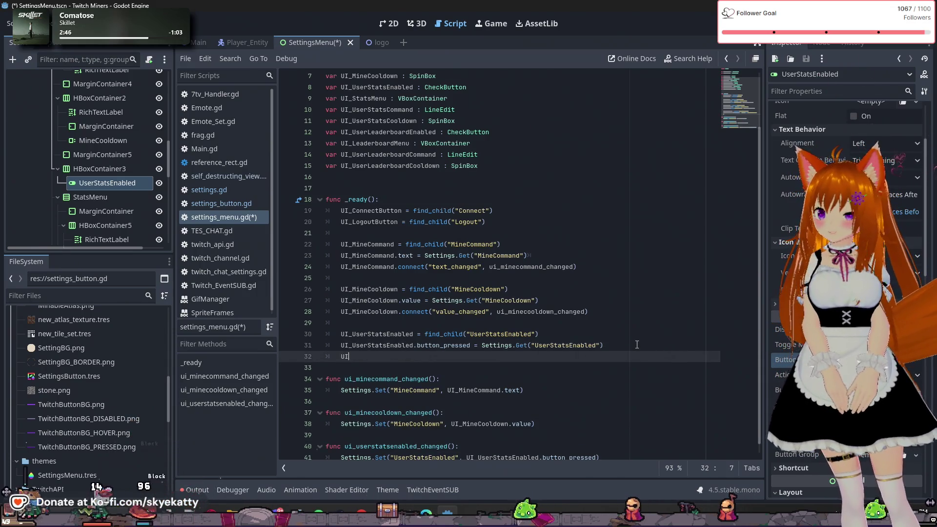
pyautogui.write('_Use')
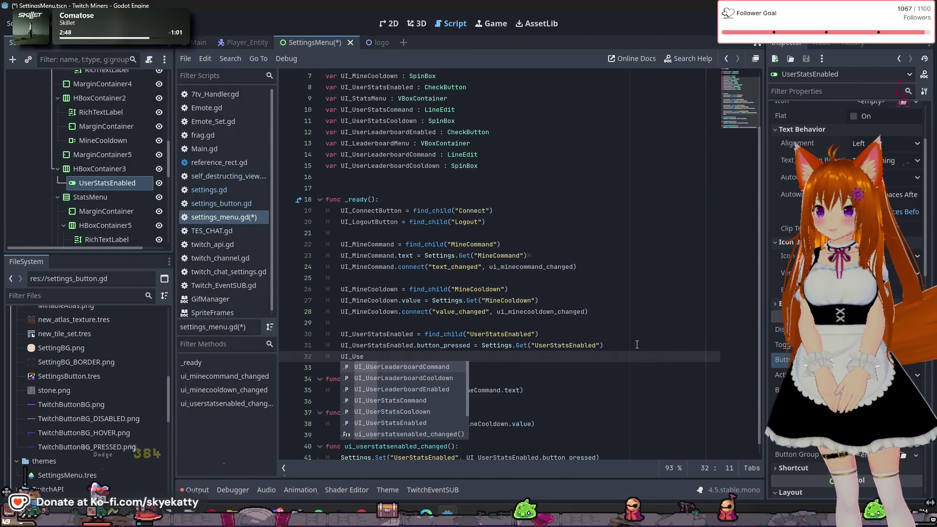
pyautogui.press('Down')
pyautogui.press('Down')
pyautogui.press('Down')
pyautogui.press('Return')
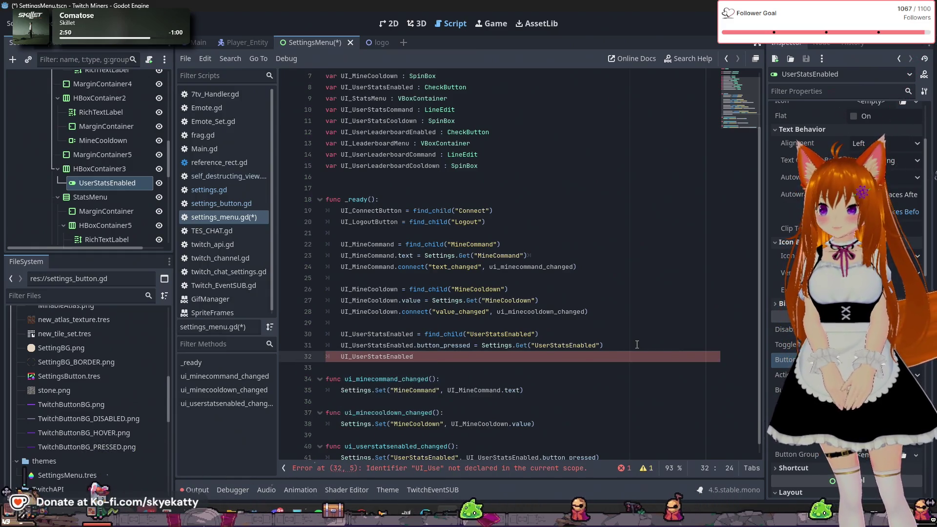
pyautogui.write('.connect')
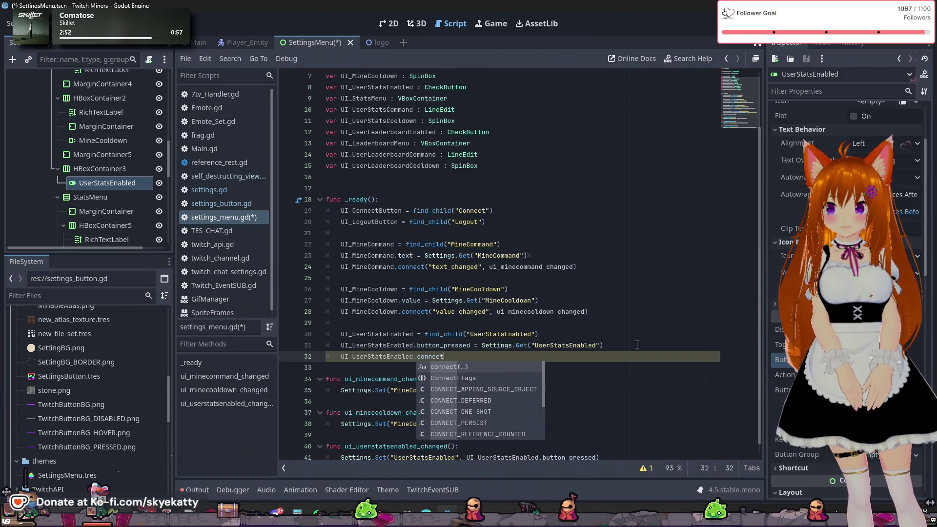
pyautogui.press('Return')
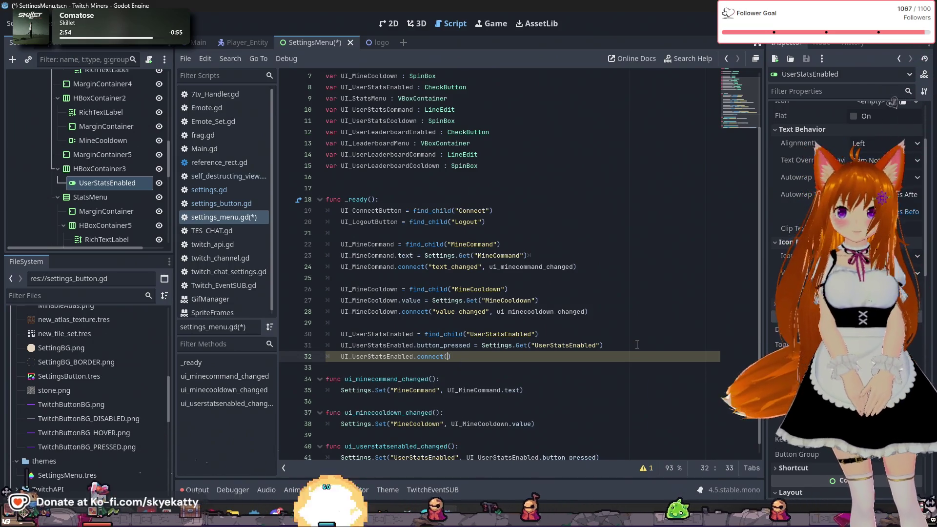
pyautogui.click(821, 43)
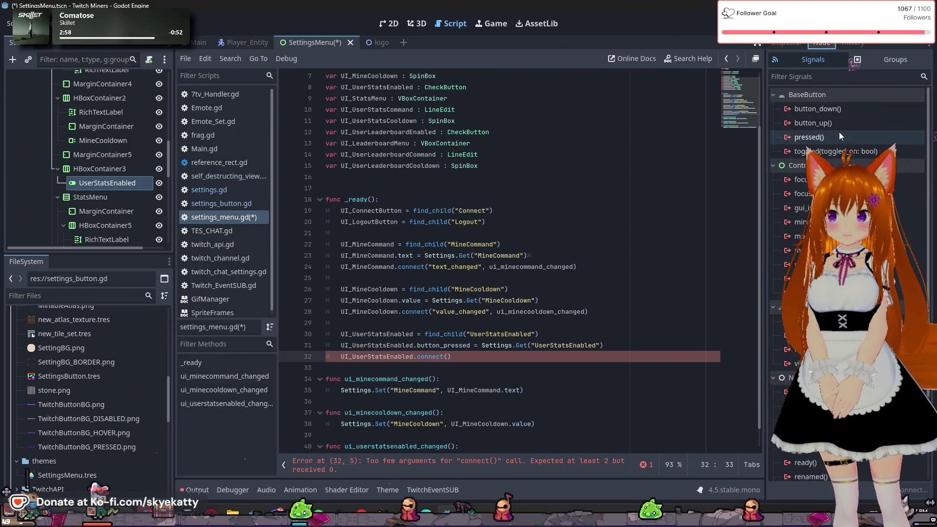
# - Complete line 32 as connect("toggled", ui_userstatsenabled_changed) using the button's signals list
pyautogui.moveTo(838, 139)
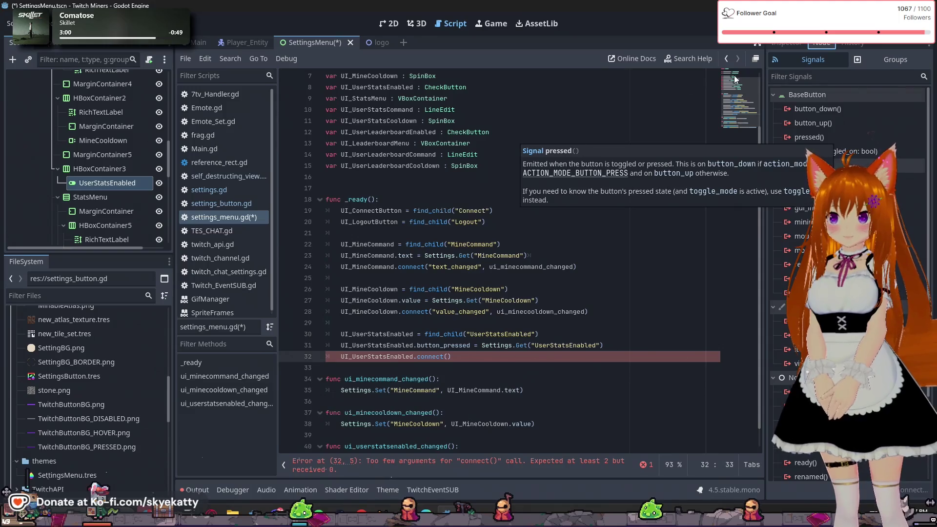
pyautogui.moveTo(818, 155)
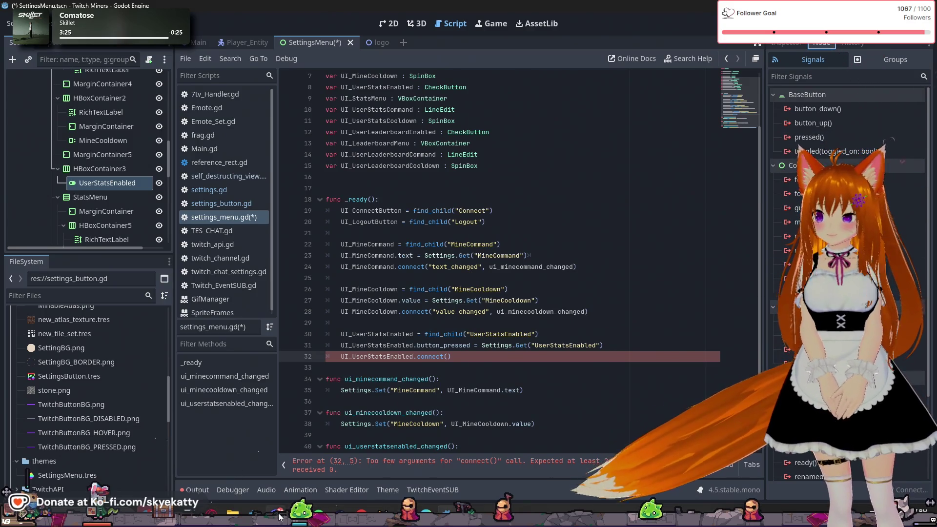
pyautogui.write('tog')
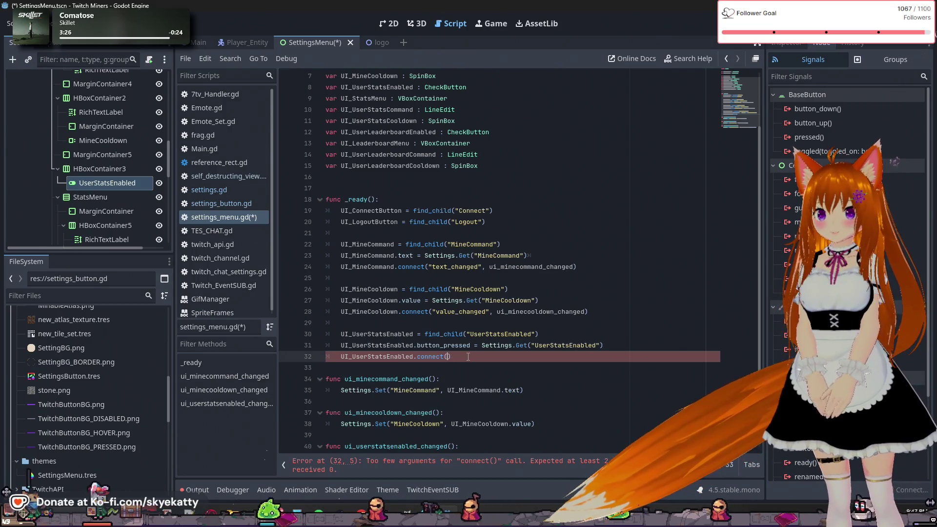
pyautogui.press('BackSpace')
pyautogui.press('BackSpace')
pyautogui.press('BackSpace')
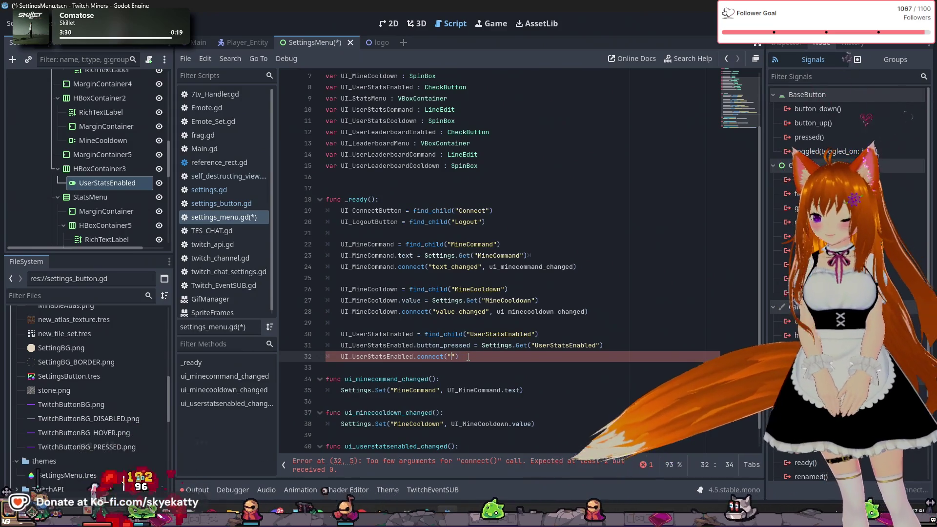
pyautogui.write('"toggled", ')
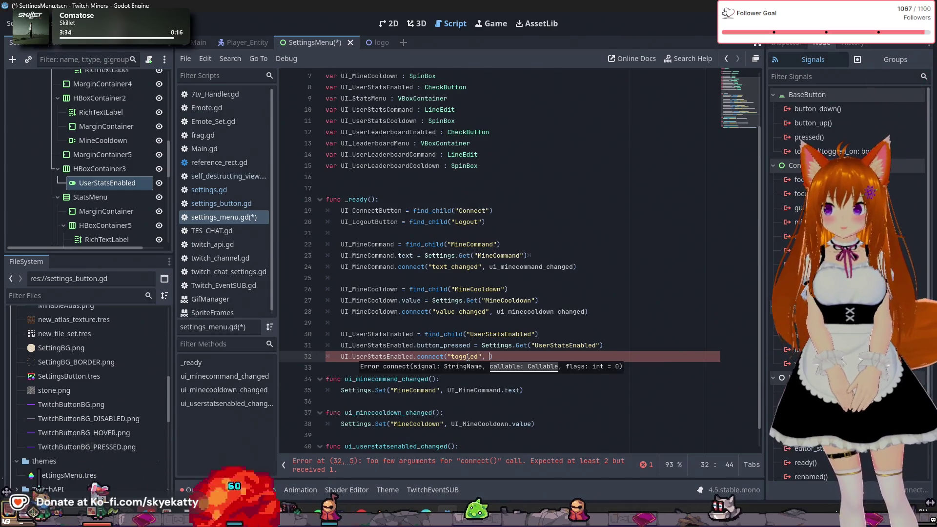
pyautogui.write('use')
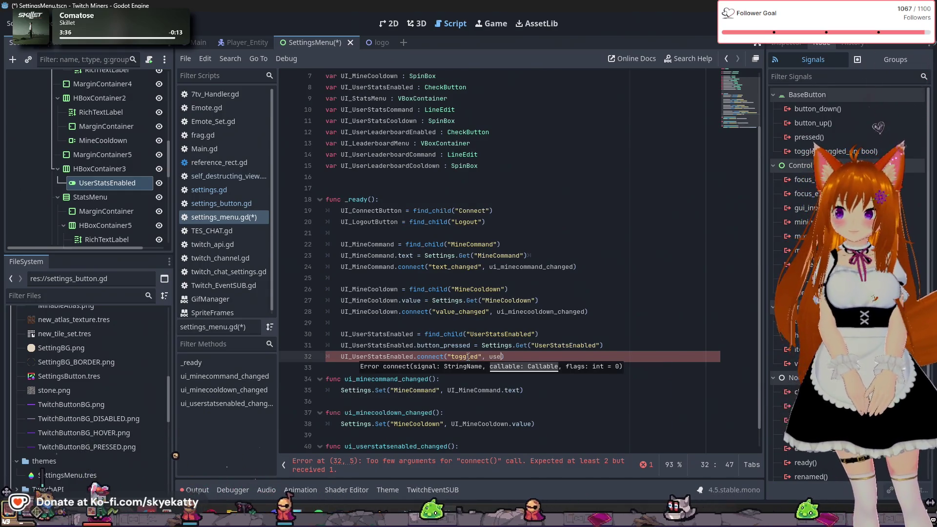
pyautogui.press('BackSpace')
pyautogui.write('i')
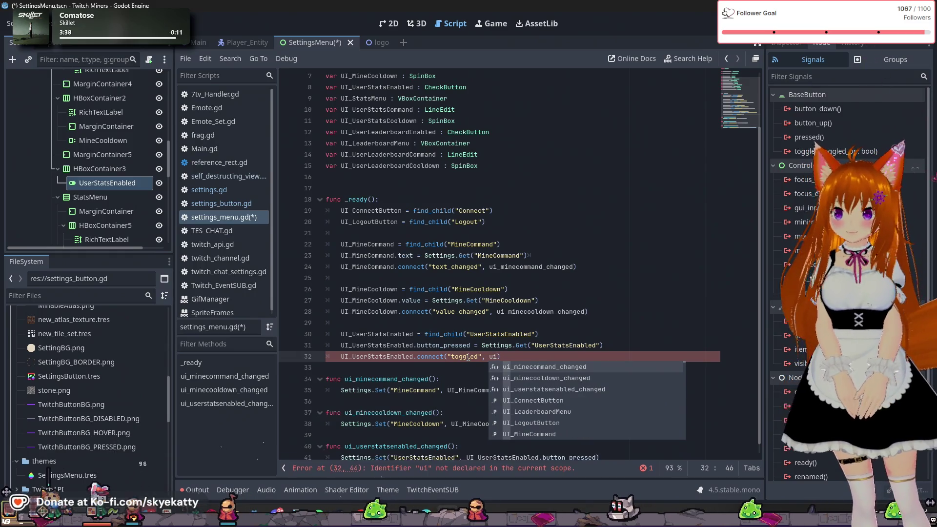
pyautogui.press('Down')
pyautogui.press('Down')
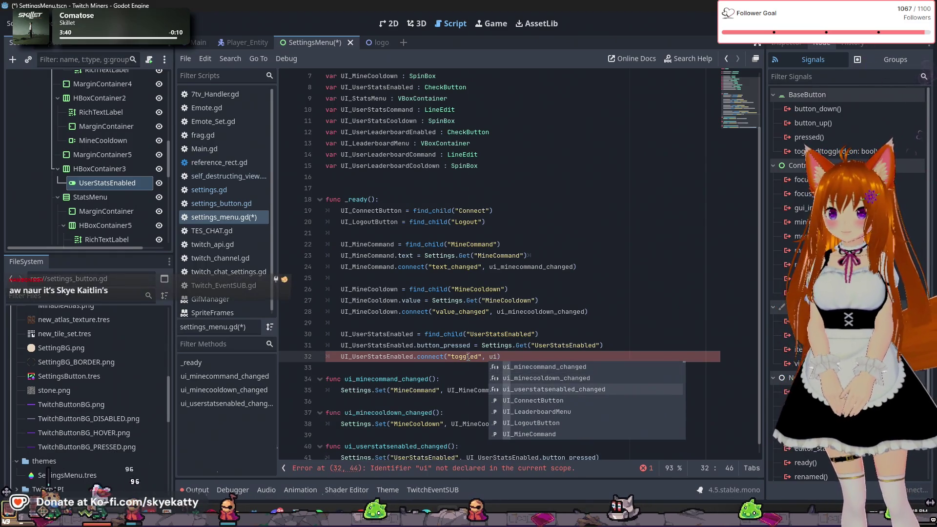
pyautogui.press('Return')
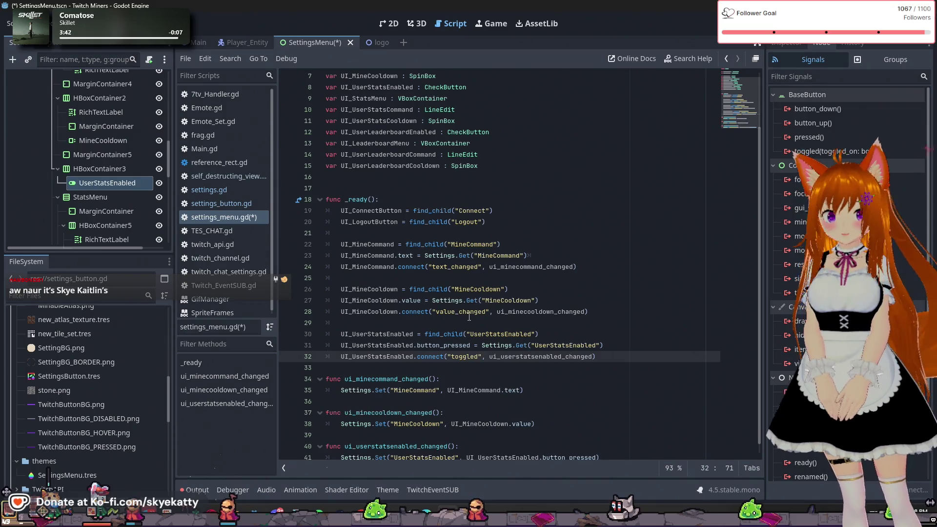
pyautogui.scroll(-1, 479, 309)
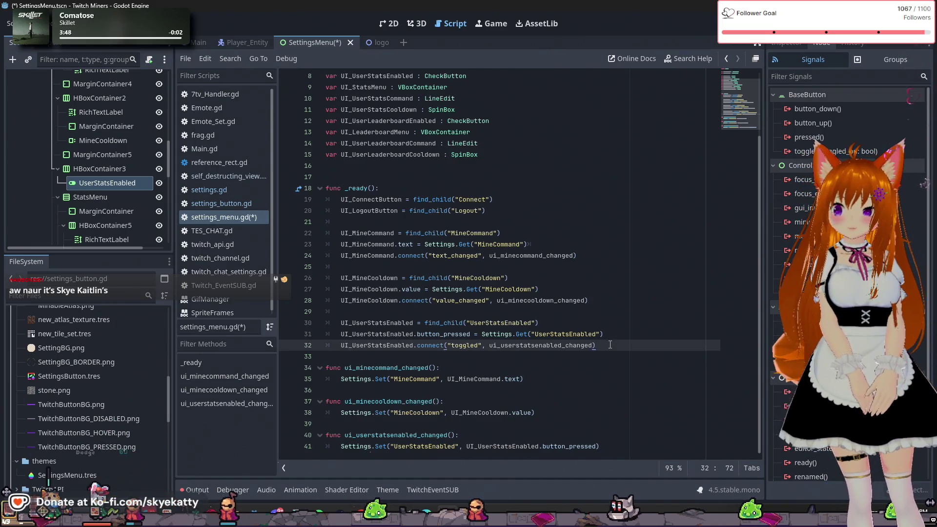
# - Add line 34 assigning UI_StatsMenu = find_child("StatsMenu") in _ready
pyautogui.press('Return')
pyautogui.press('Return')
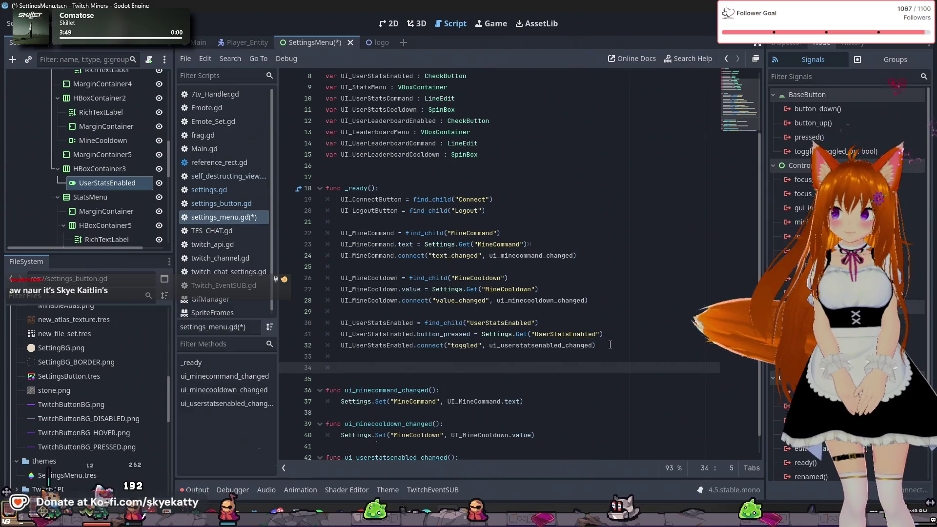
pyautogui.write('UI')
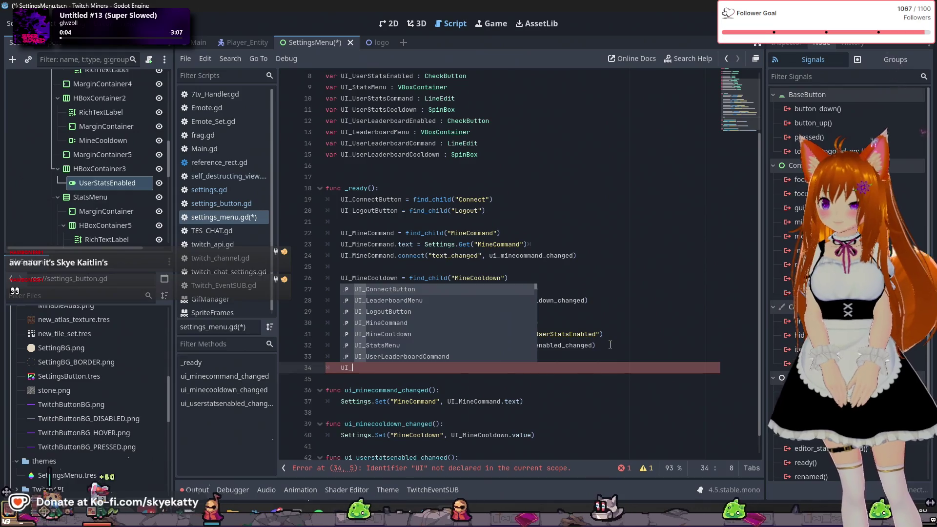
pyautogui.write('_StatsMenu = ')
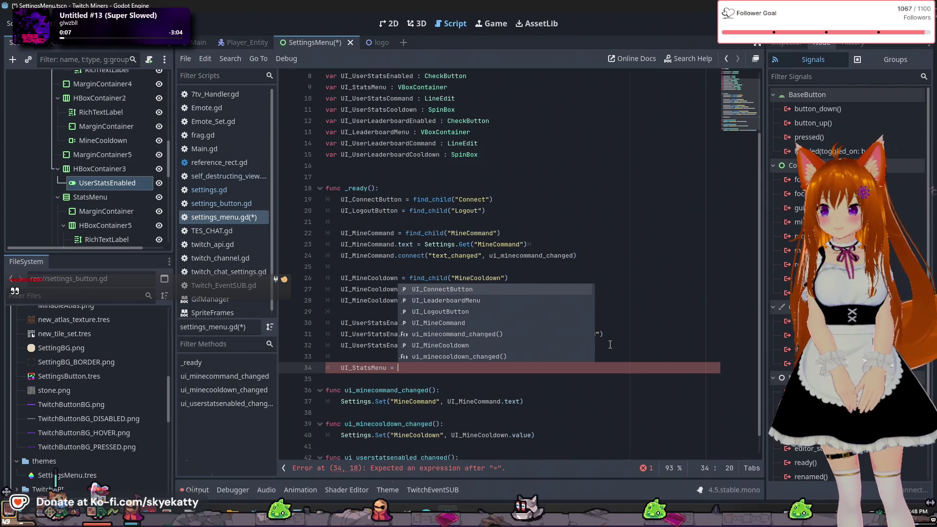
pyautogui.write('find')
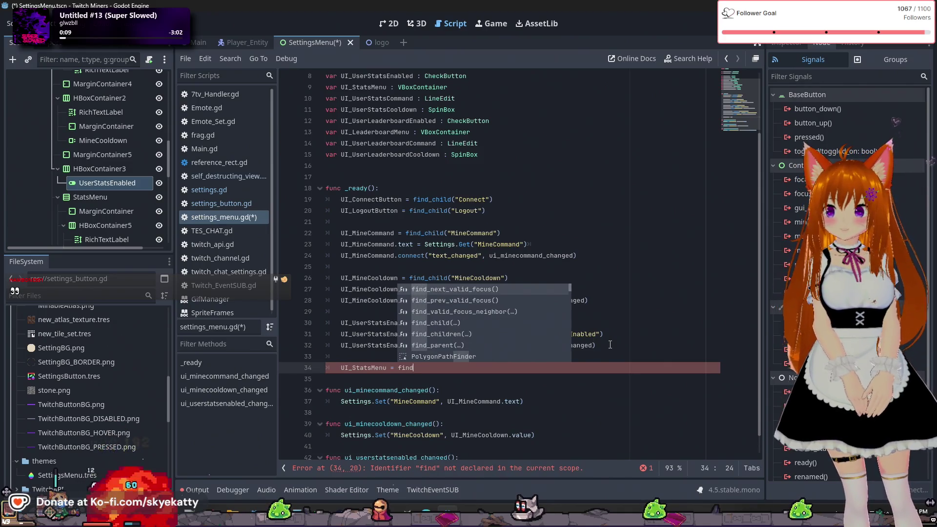
pyautogui.press('Down')
pyautogui.press('Down')
pyautogui.press('Down')
pyautogui.press('Return')
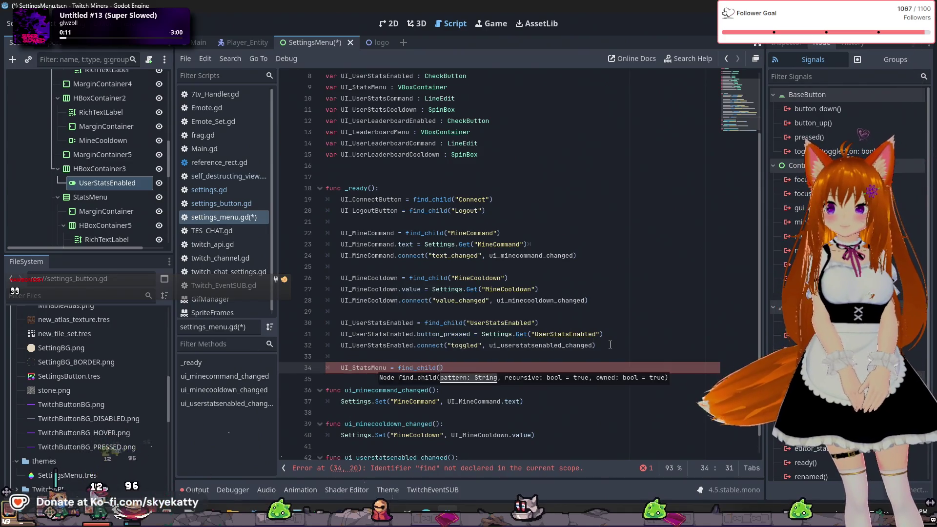
pyautogui.write('"')
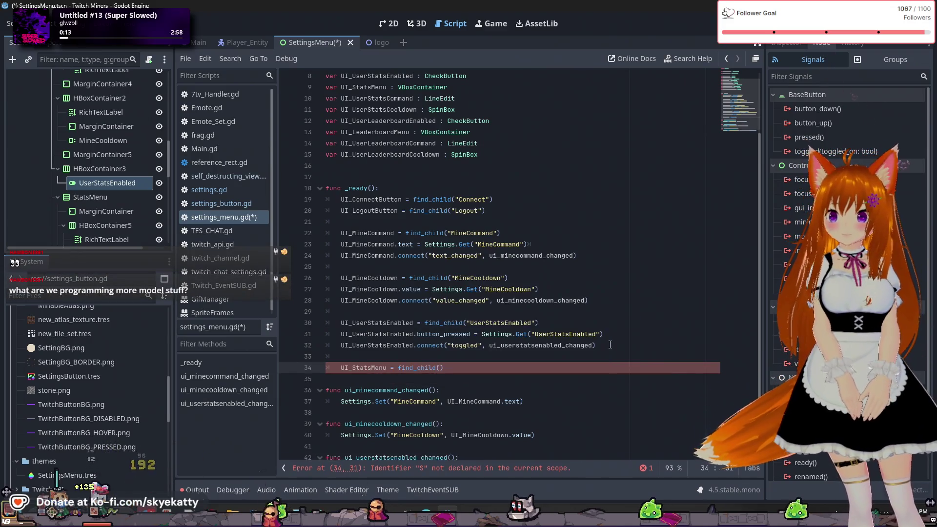
pyautogui.write('Stats')
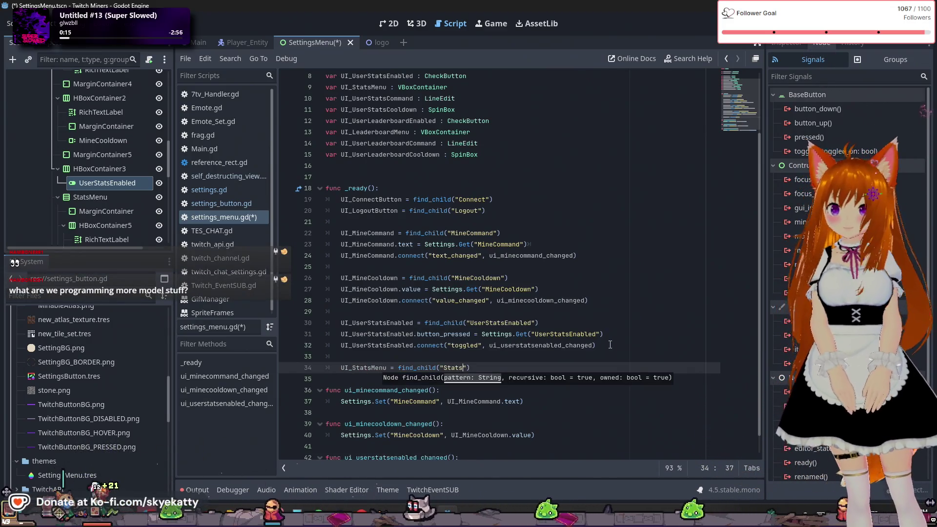
pyautogui.write('Menu')
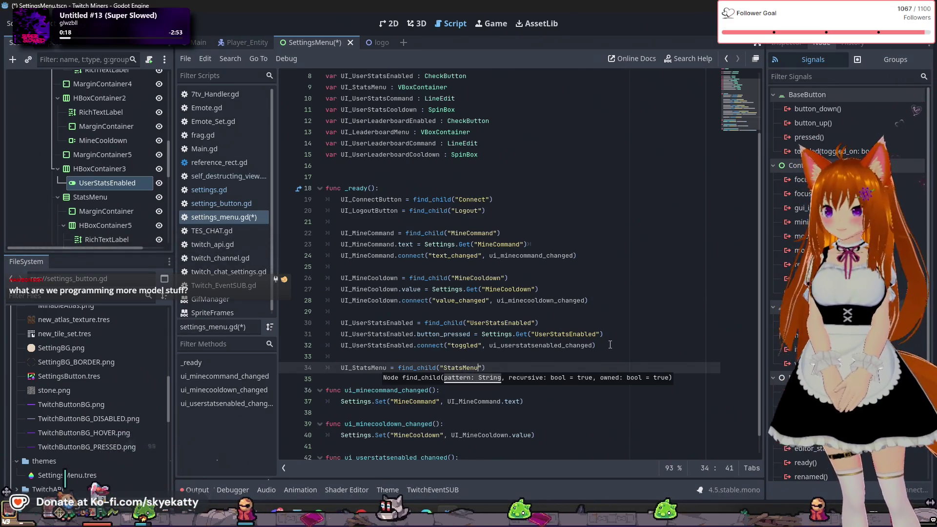
pyautogui.click(610, 345)
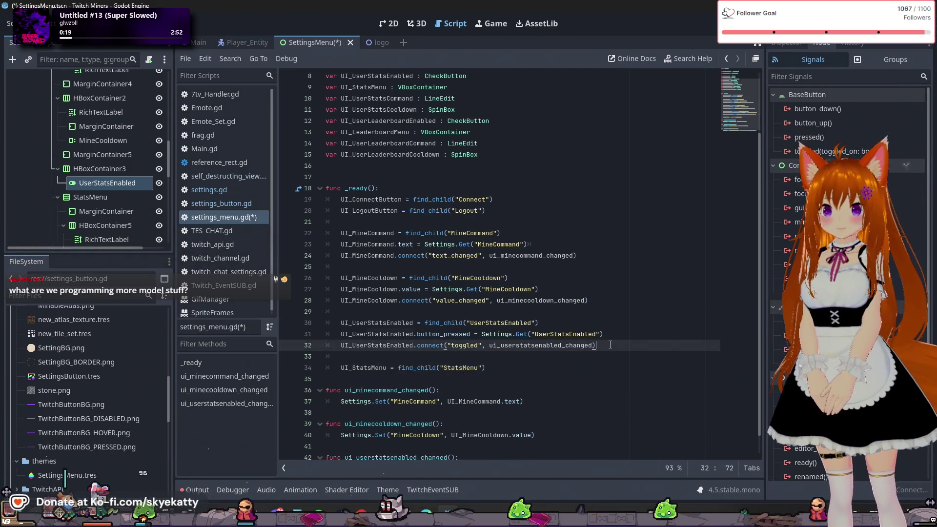
pyautogui.scroll(-1, 610, 345)
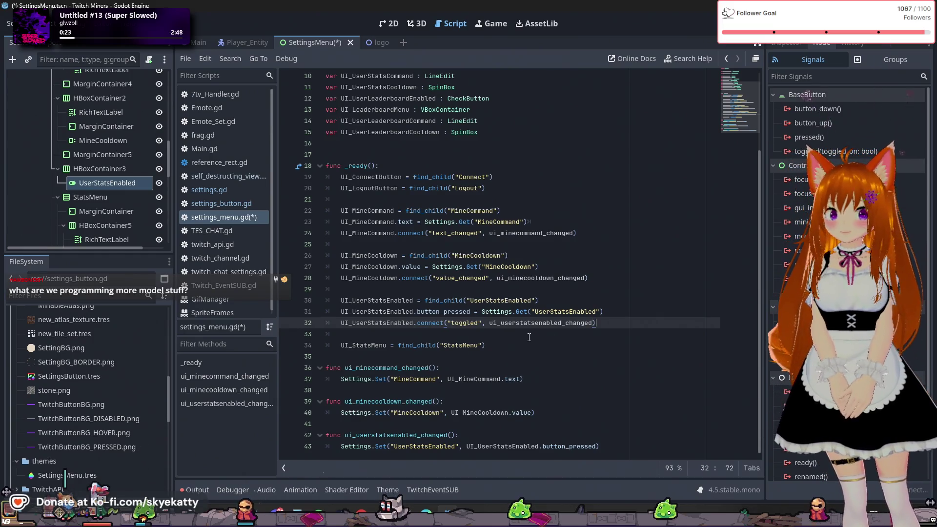
pyautogui.click(548, 345)
# - Start a new line 35 that references UI_StatsMenu
pyautogui.press('Return')
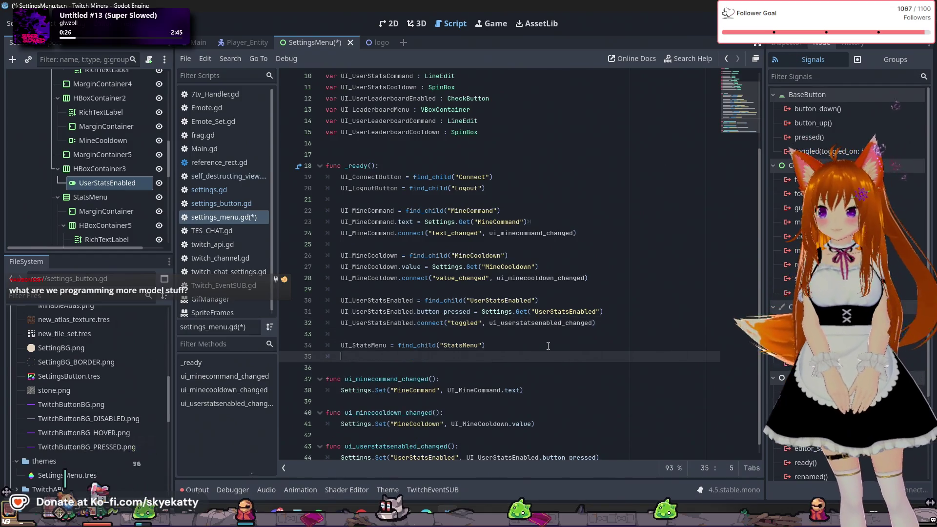
pyautogui.write('u')
pyautogui.press('BackSpace')
pyautogui.press('BackSpace')
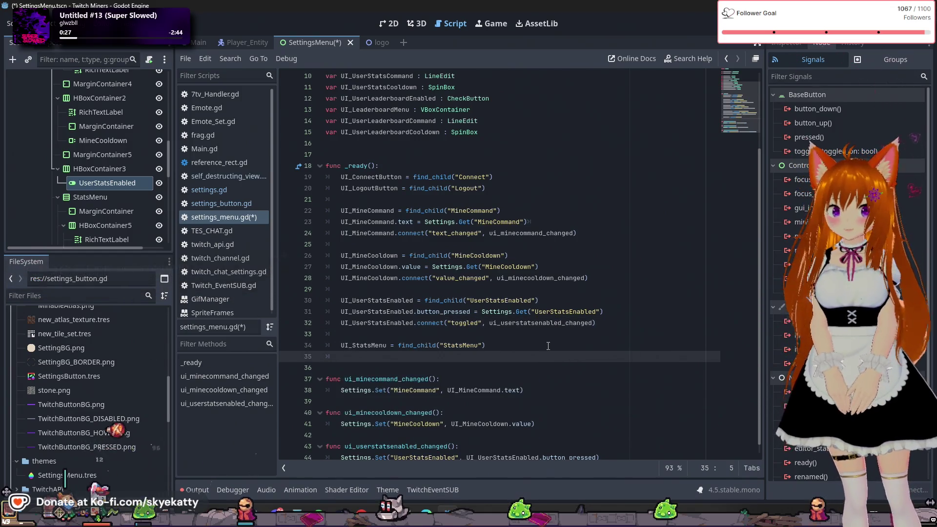
pyautogui.press('BackSpace')
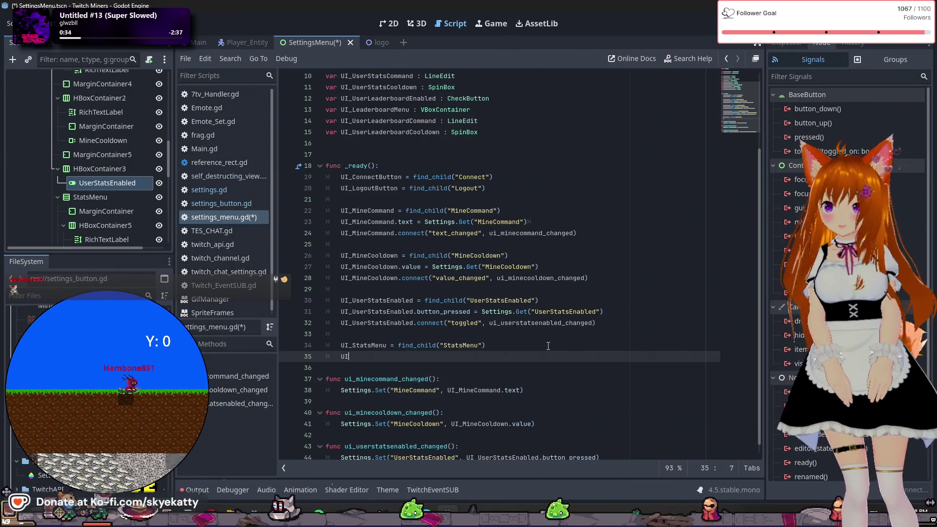
pyautogui.press('BackSpace')
pyautogui.press('BackSpace')
pyautogui.write('U')
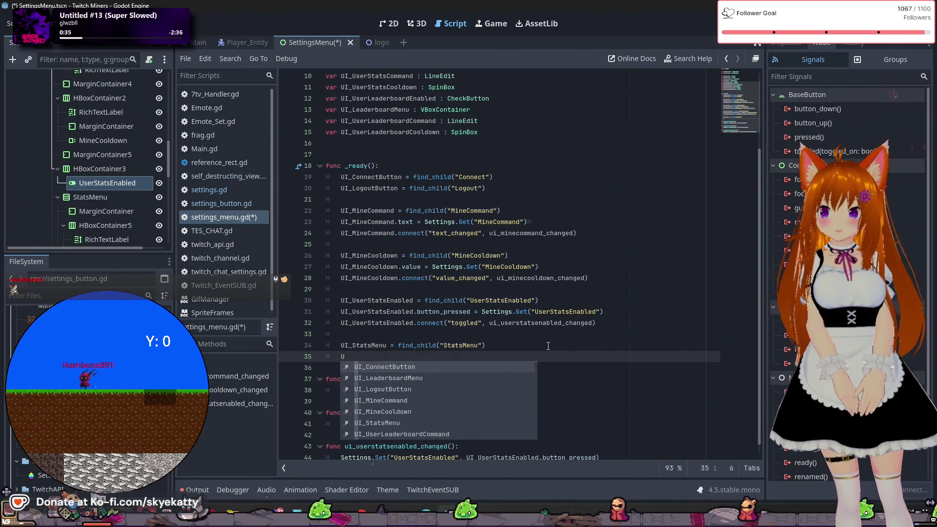
pyautogui.press('BackSpace')
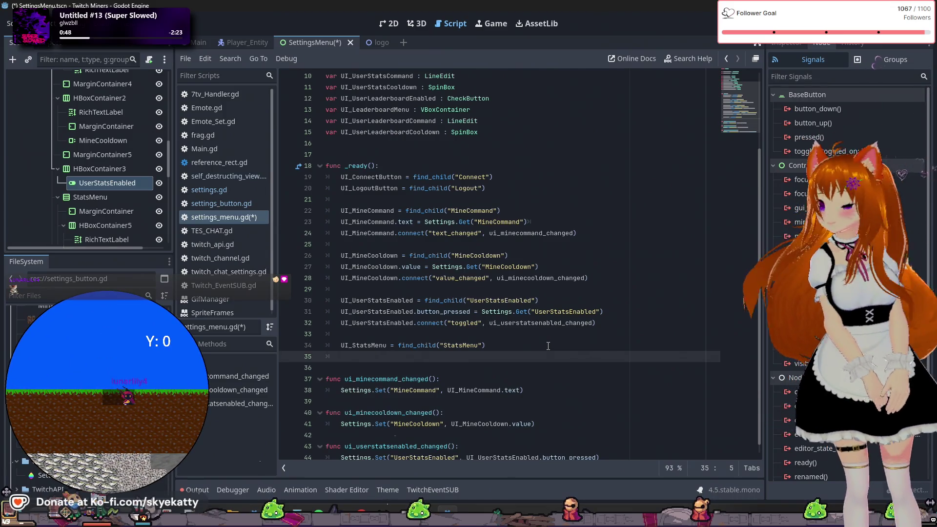
pyautogui.press('BackSpace')
pyautogui.write('U')
pyautogui.press('BackSpace')
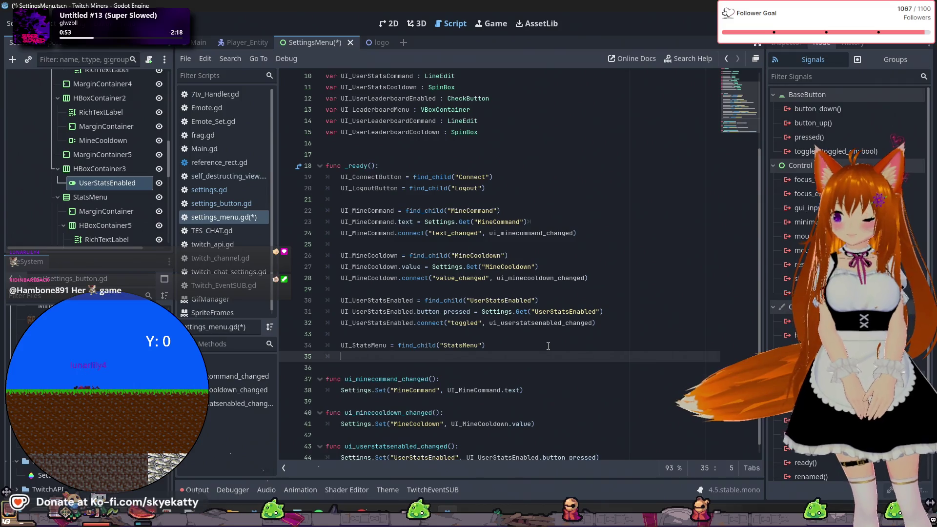
pyautogui.write('UI_')
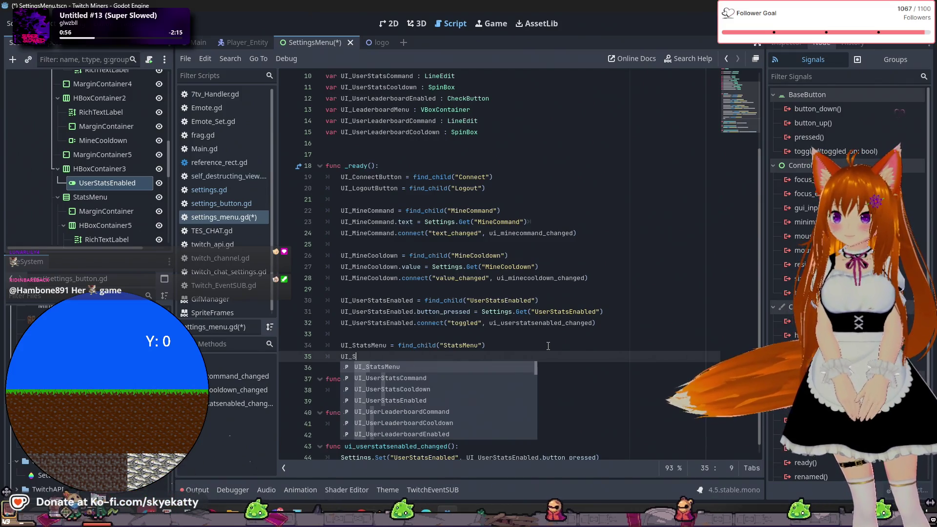
pyautogui.write('StatsMen')
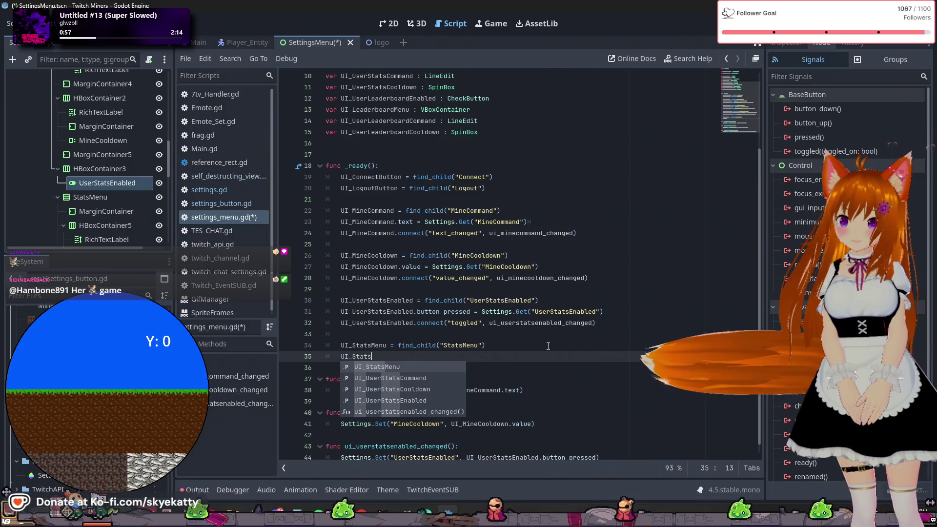
pyautogui.press('Escape')
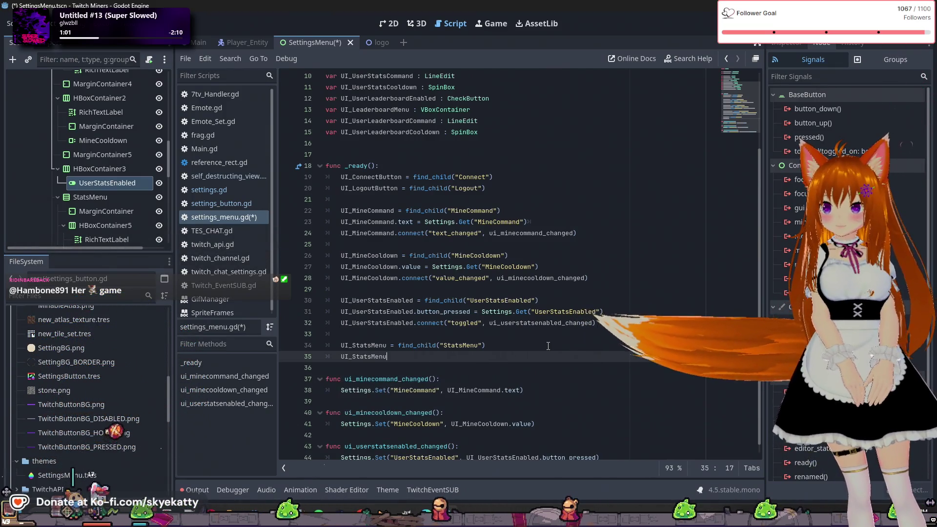
pyautogui.write('u.')
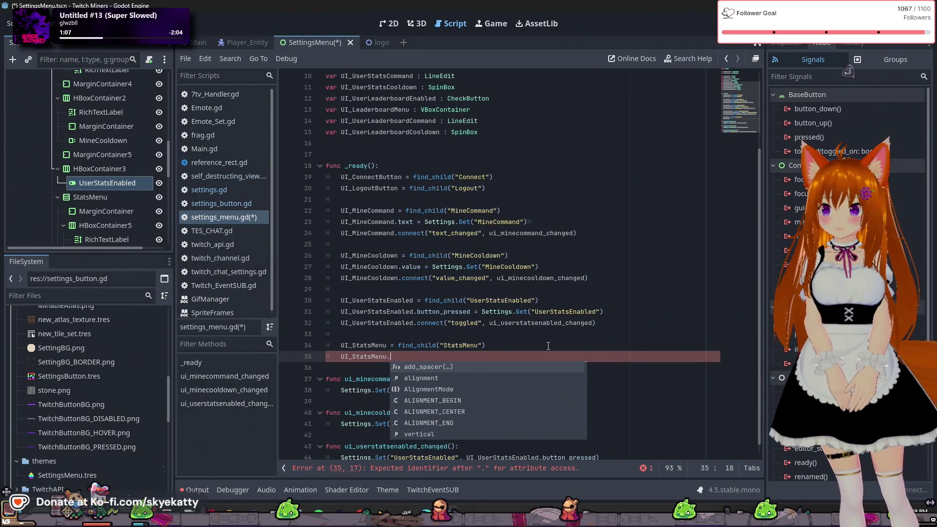
# - Target its visible property so line 35 reads UI_StatsMenu.visible =
pyautogui.press('BackSpace')
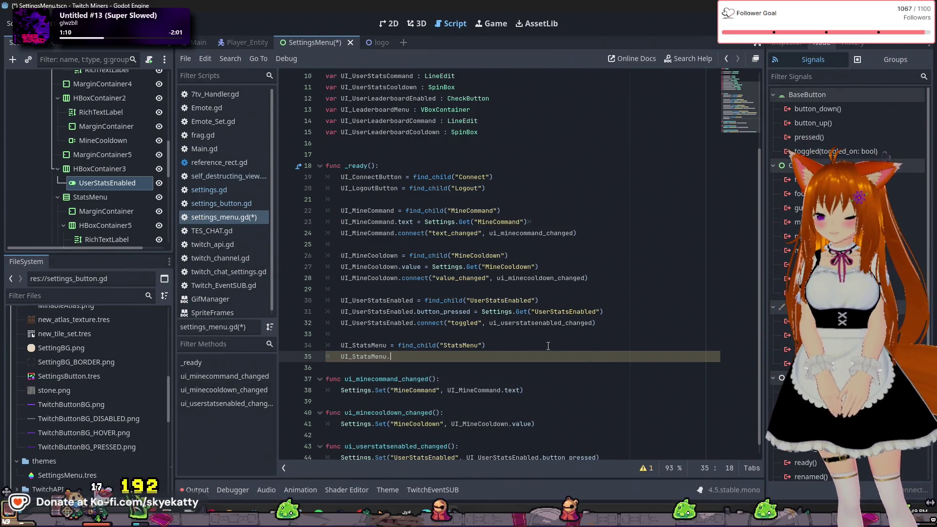
pyautogui.write('e')
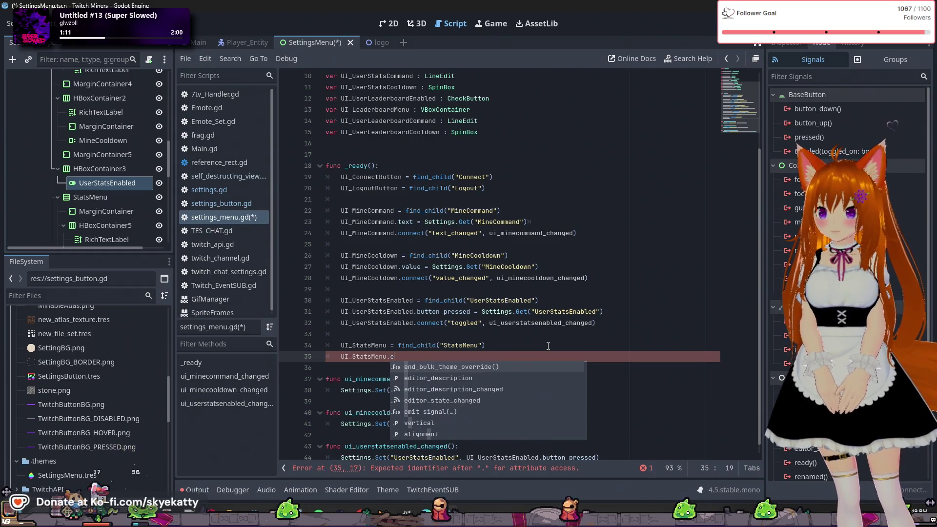
pyautogui.write('nabl')
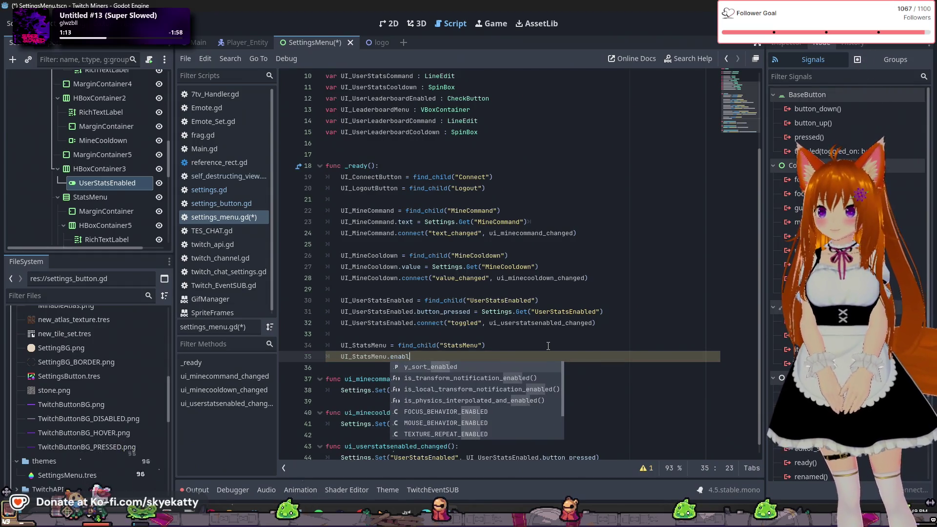
pyautogui.press('BackSpace')
pyautogui.press('BackSpace')
pyautogui.press('BackSpace')
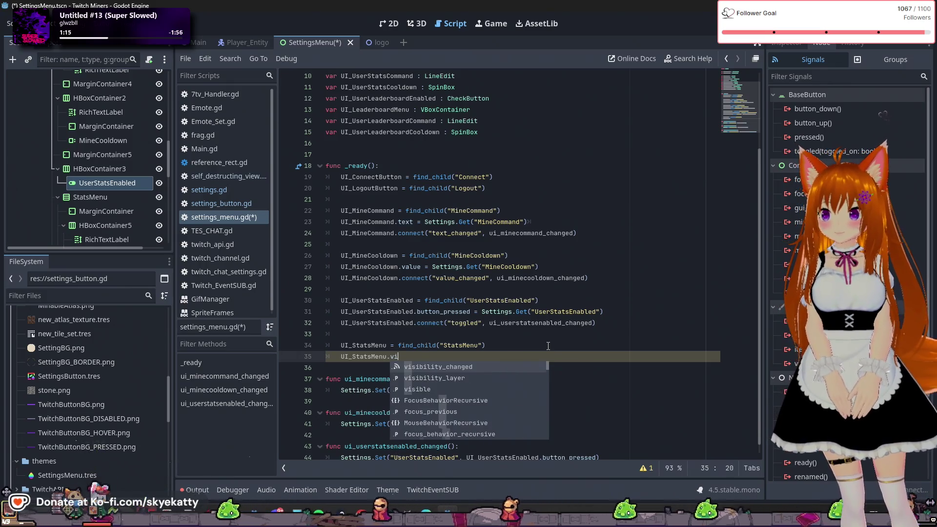
pyautogui.write('vis')
pyautogui.press('Down')
pyautogui.press('Down')
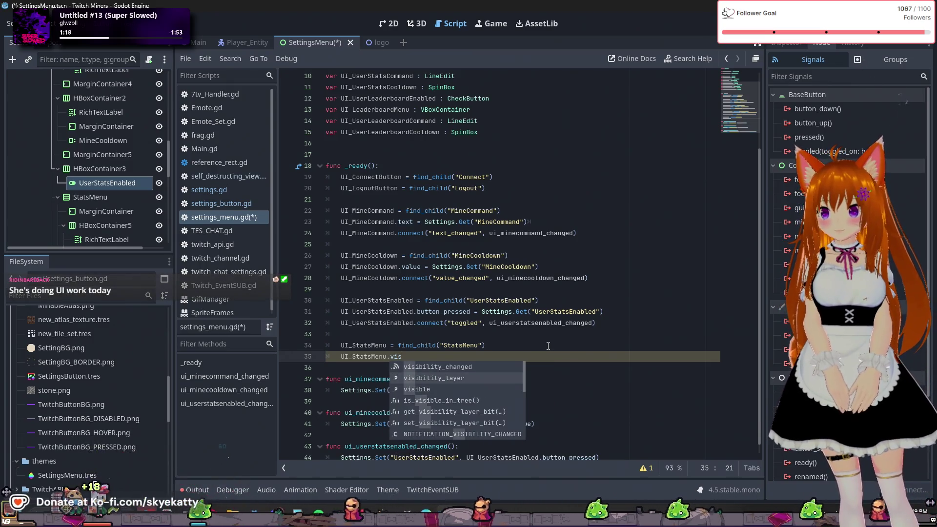
pyautogui.press('Return')
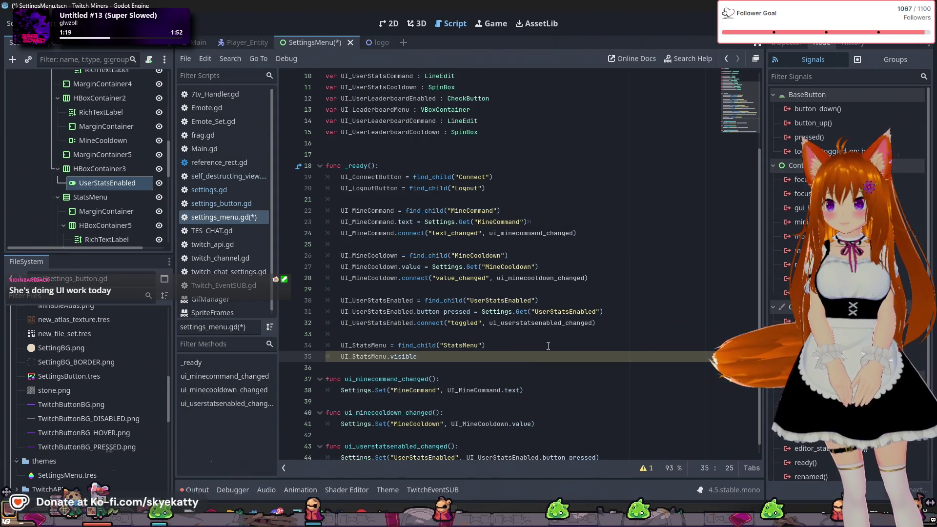
pyautogui.write(' =')
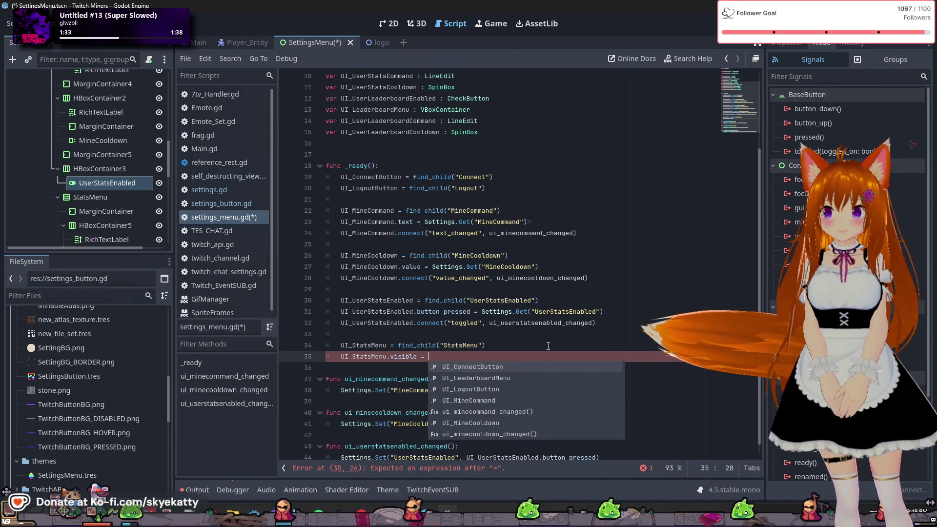
# - Finish line 35 as UI_StatsMenu.visible = Settings.Get("UserStatsEnabled")
pyautogui.write('S')
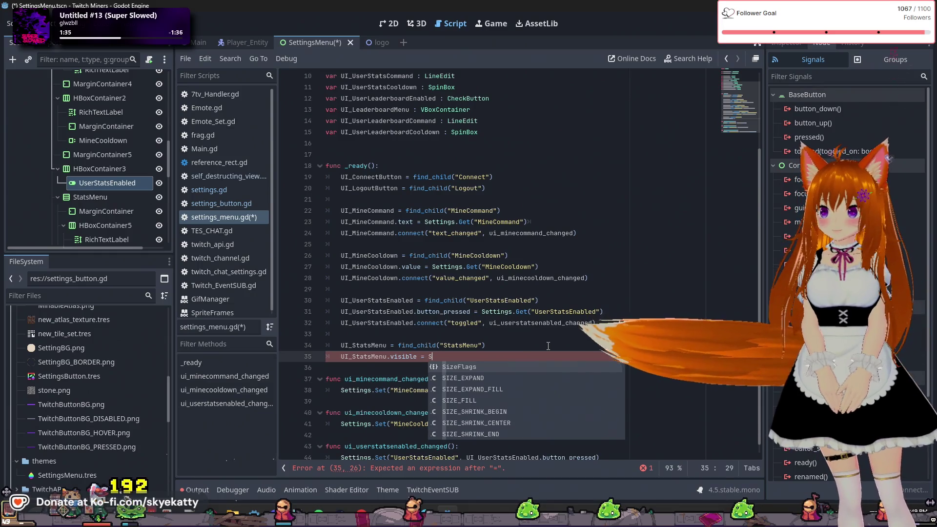
pyautogui.write('ettings')
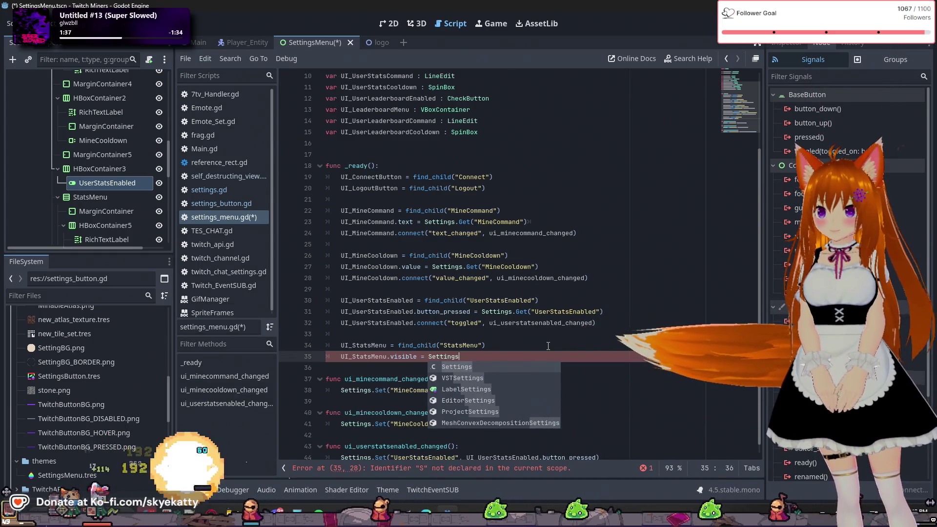
pyautogui.write('.Get')
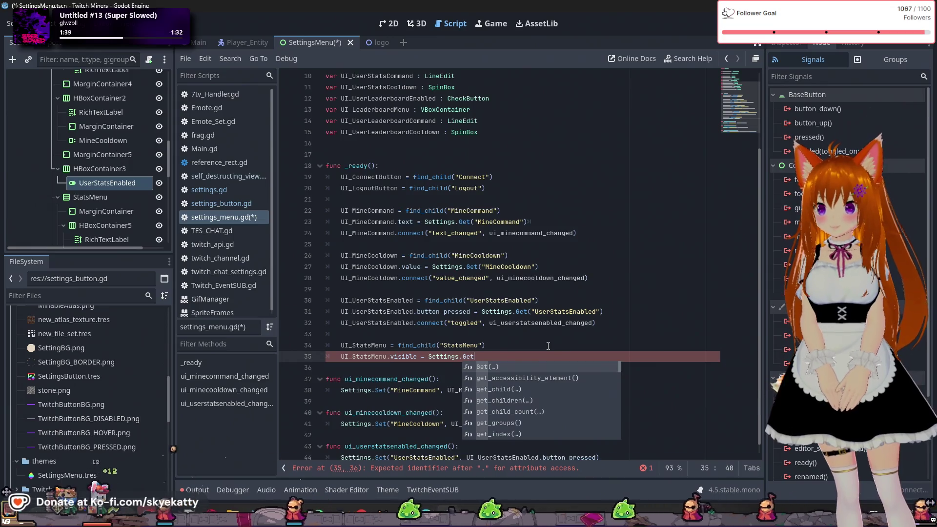
pyautogui.write('*')
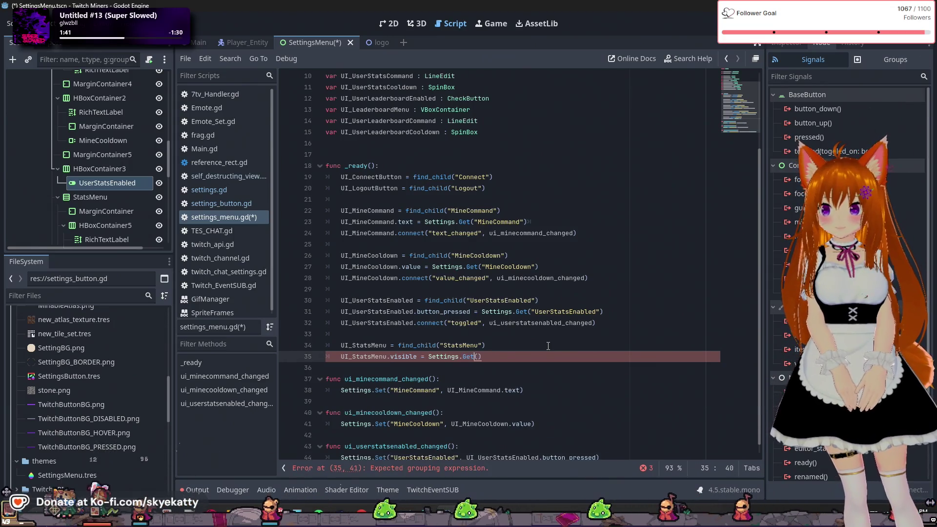
pyautogui.press('Right')
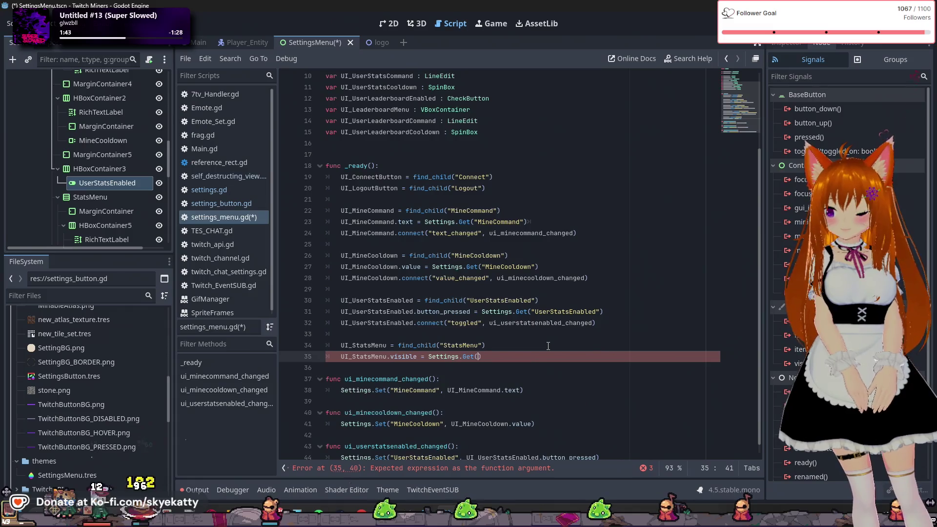
pyautogui.write('"YUserS')
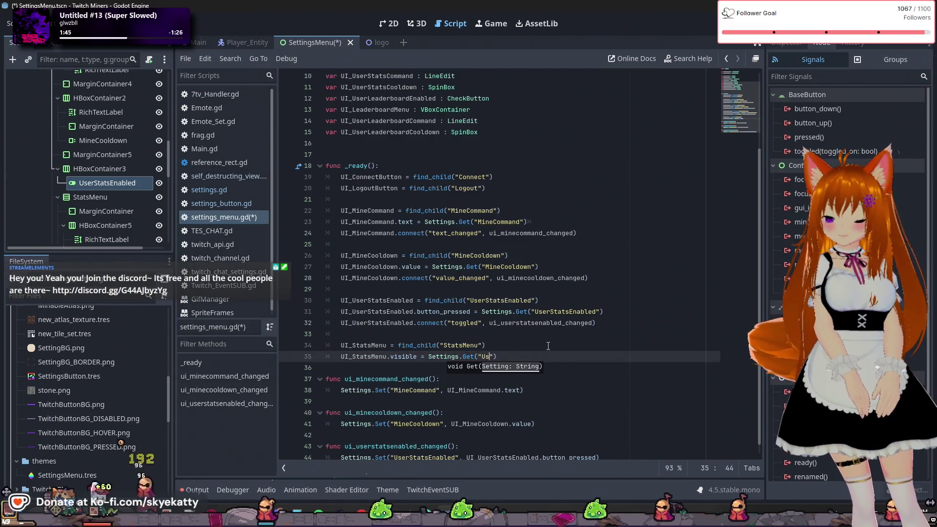
pyautogui.write('tatsEnabled')
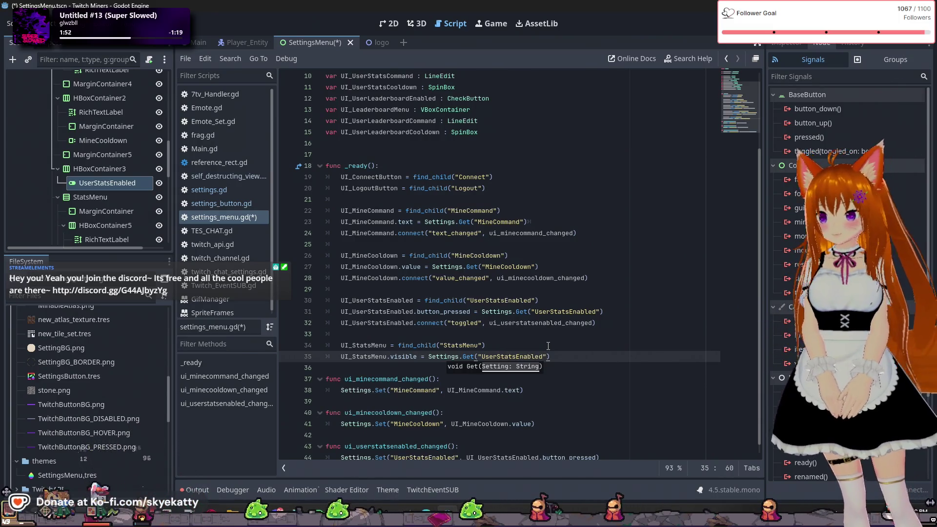
pyautogui.press('Down')
pyautogui.scroll(-1, 575, 371)
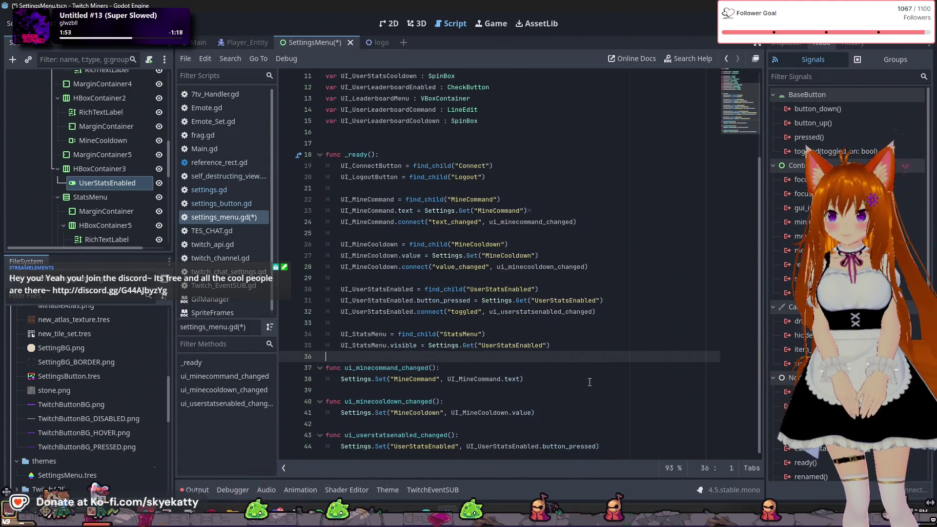
pyautogui.press('Up')
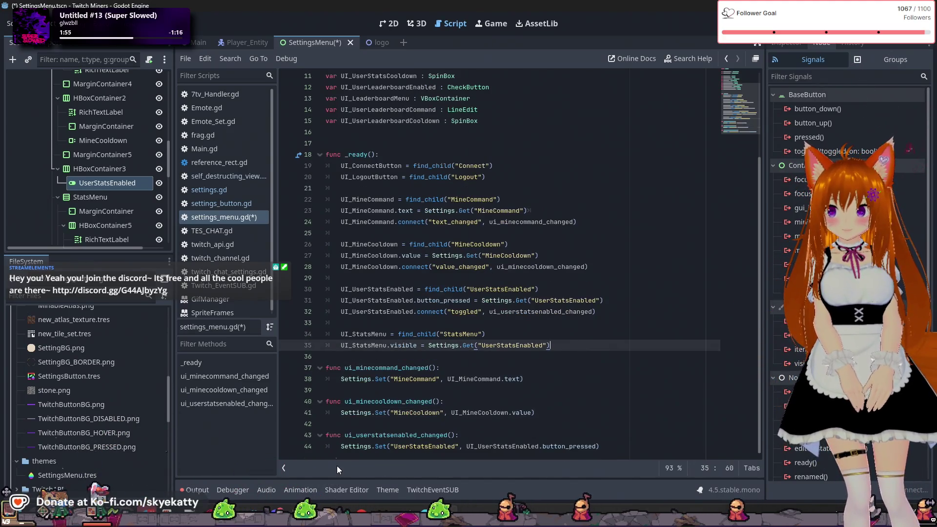
pyautogui.click(634, 451)
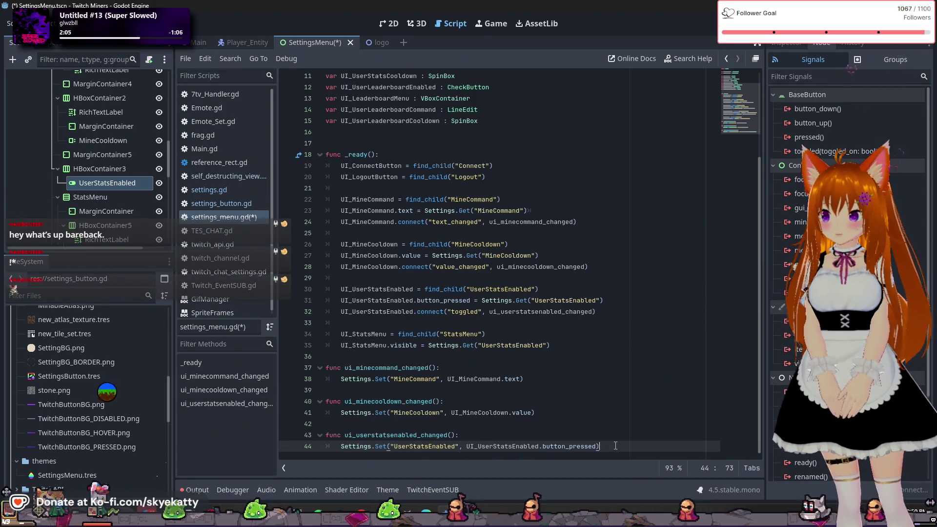
# - Add UI_StatsMenu.visible = UI_UserStatsEnabled.button_pressed to the toggle handler, then save and run
pyautogui.press('Return')
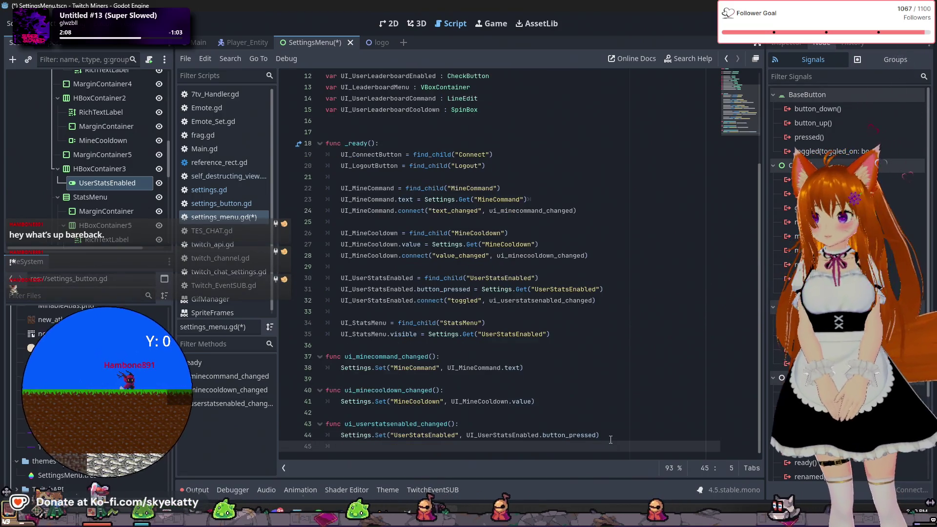
pyautogui.hotkey('ctrl', 'space')
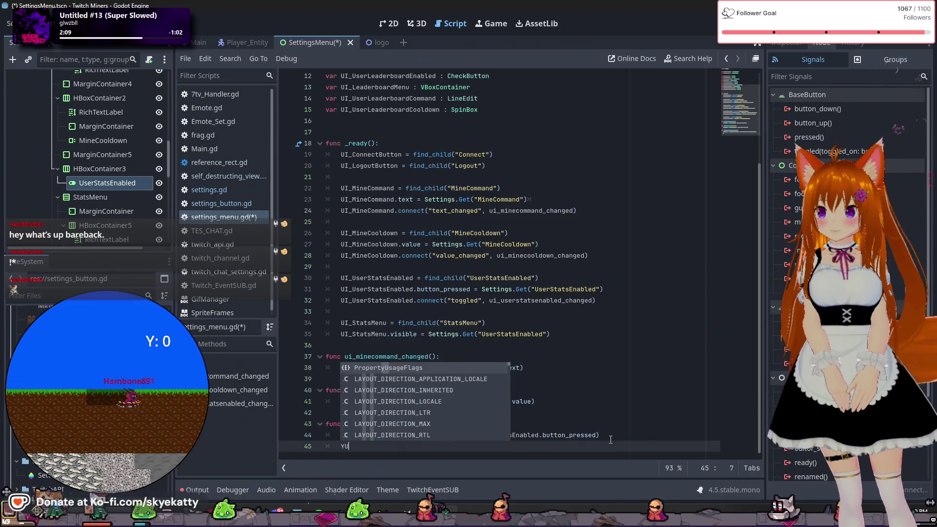
pyautogui.press('Escape')
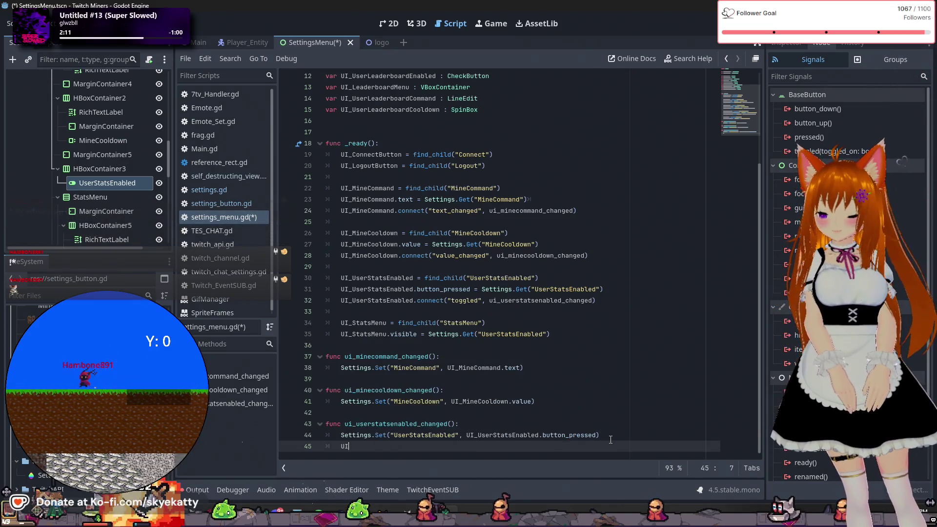
pyautogui.write('_UI_St')
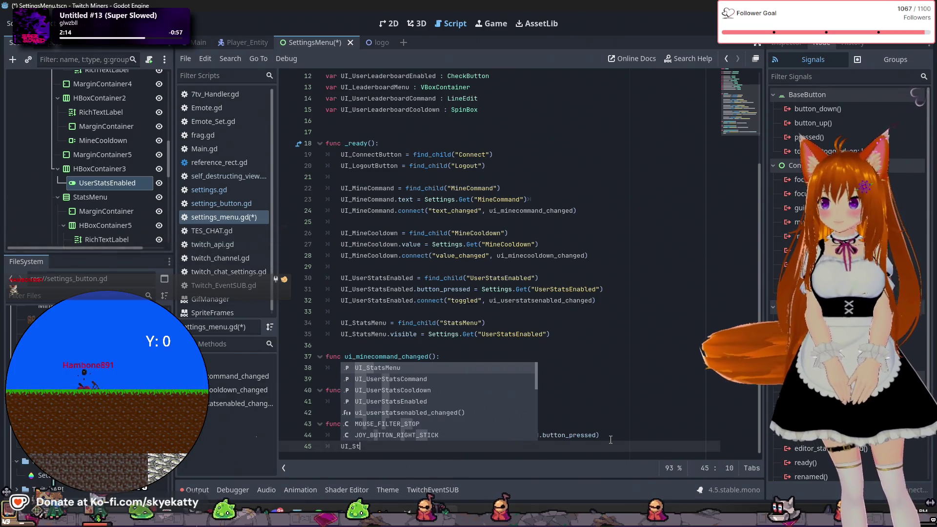
pyautogui.write('atsMenu')
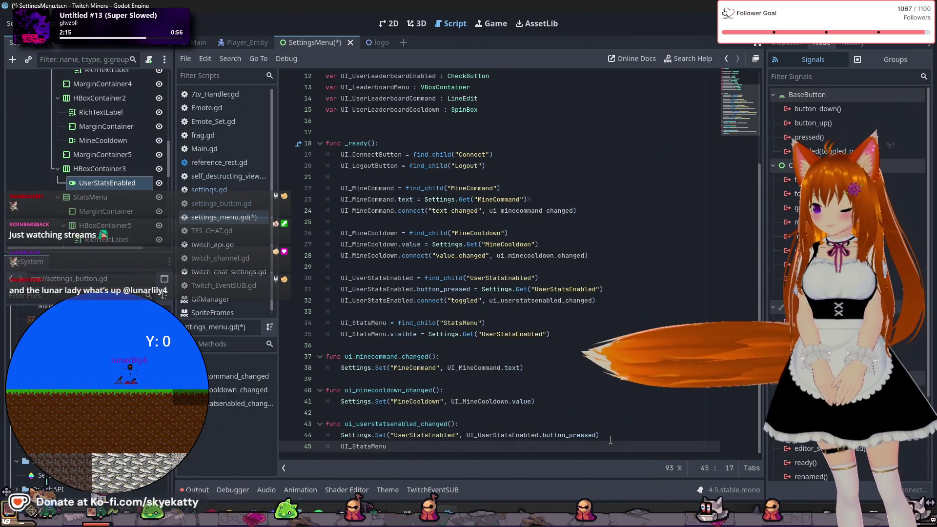
pyautogui.write('.visi')
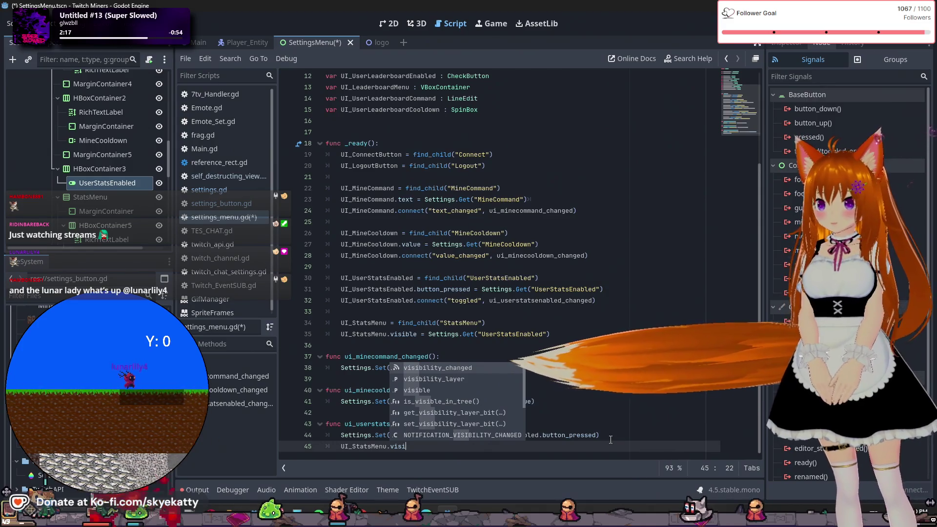
pyautogui.write('ble')
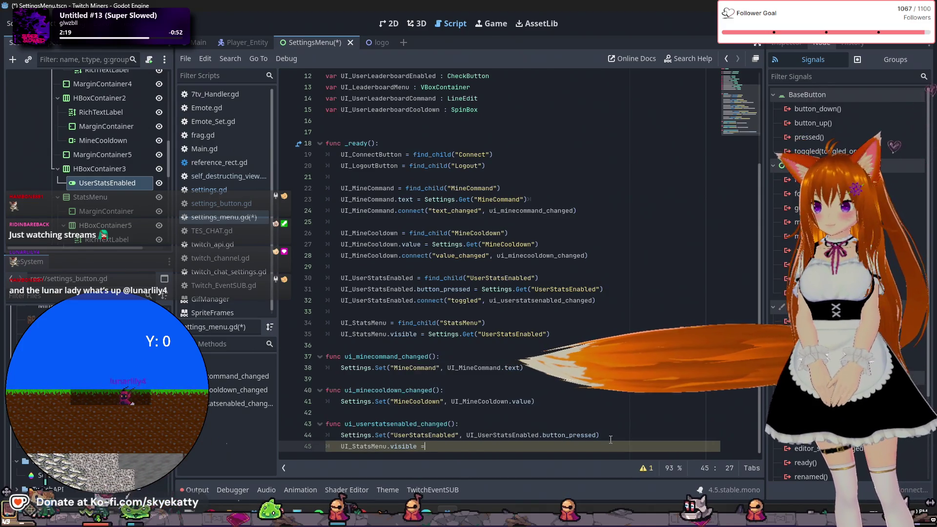
pyautogui.write(' = ')
pyautogui.write('UI_')
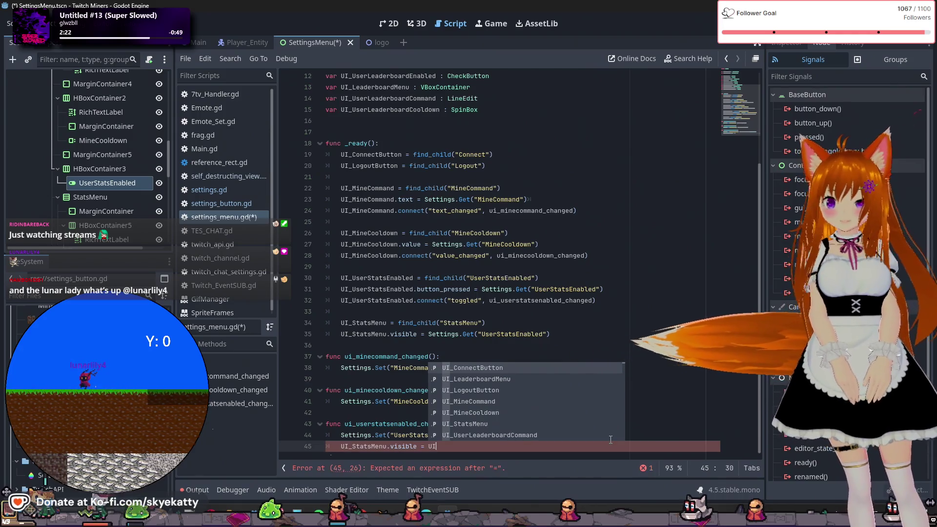
pyautogui.click(537, 345)
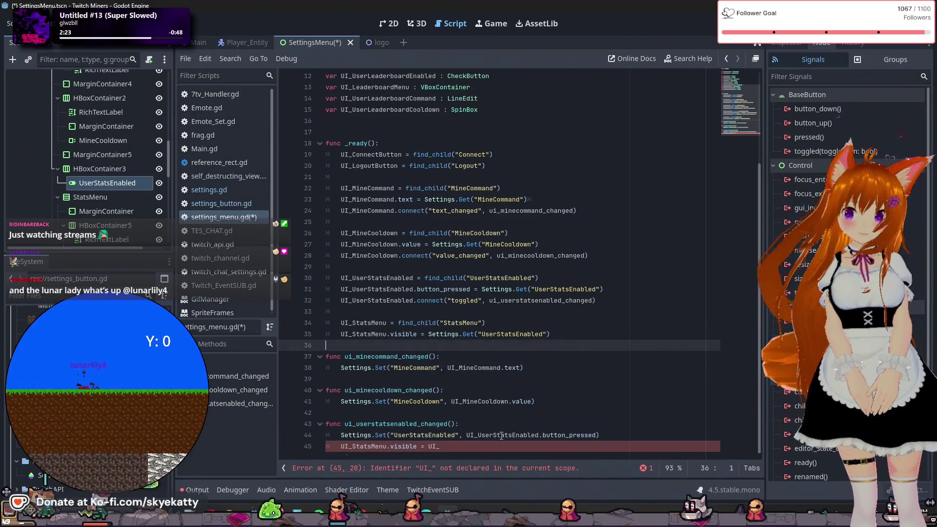
pyautogui.moveTo(470, 436); pyautogui.dragTo(543, 435)
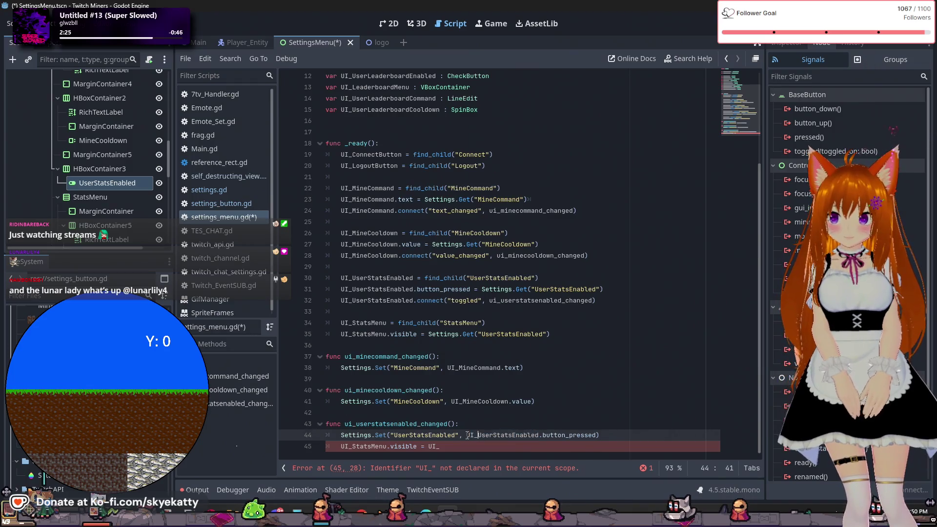
pyautogui.moveTo(467, 435); pyautogui.dragTo(596, 435)
pyautogui.hotkey('ctrl', 'c')
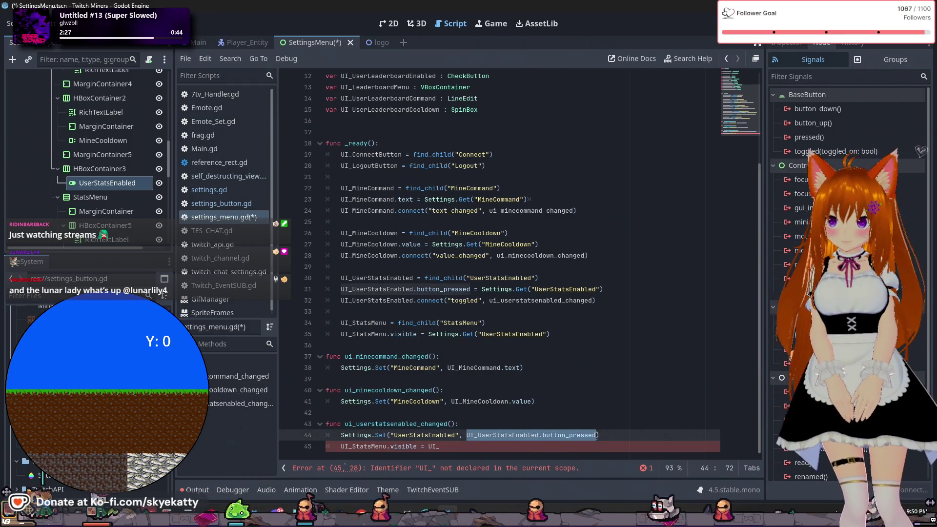
pyautogui.click(458, 447)
pyautogui.press('BackSpace')
pyautogui.press('BackSpace')
pyautogui.press('BackSpace')
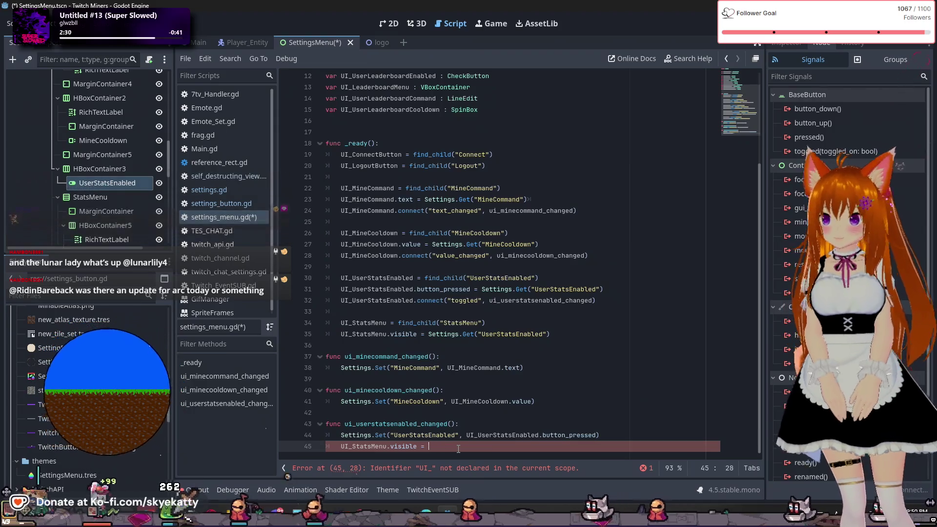
pyautogui.hotkey('ctrl', 'v')
pyautogui.click(486, 345)
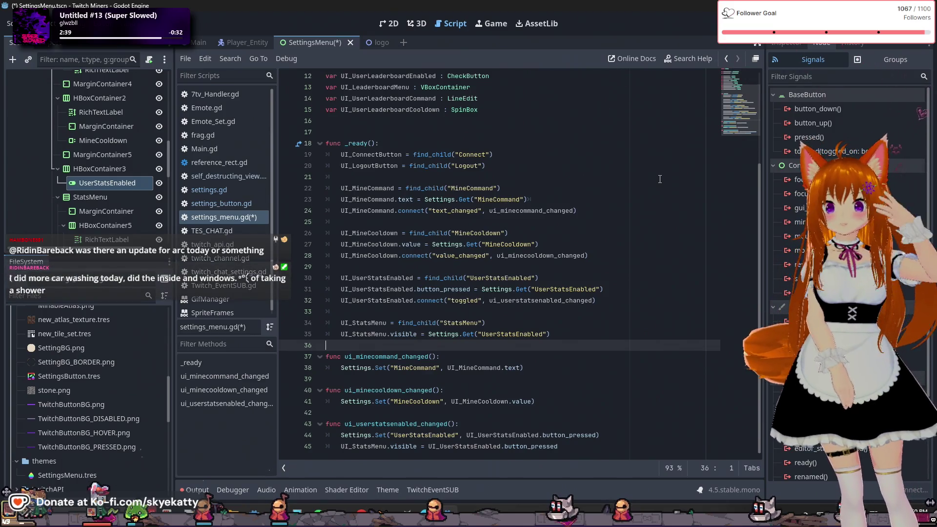
pyautogui.press('F5')
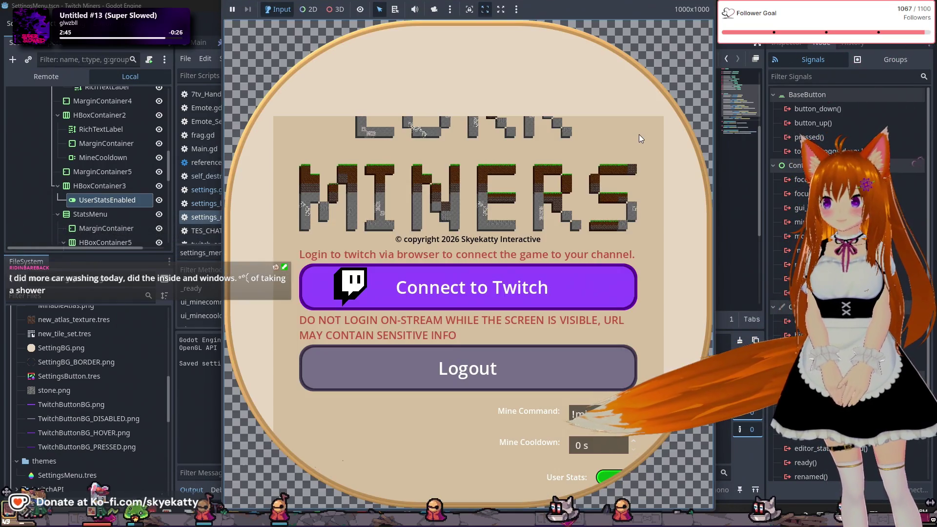
# - Flip the User Stats toggle several times in the running game, then stop it with F8
pyautogui.scroll(-5, 611, 195)
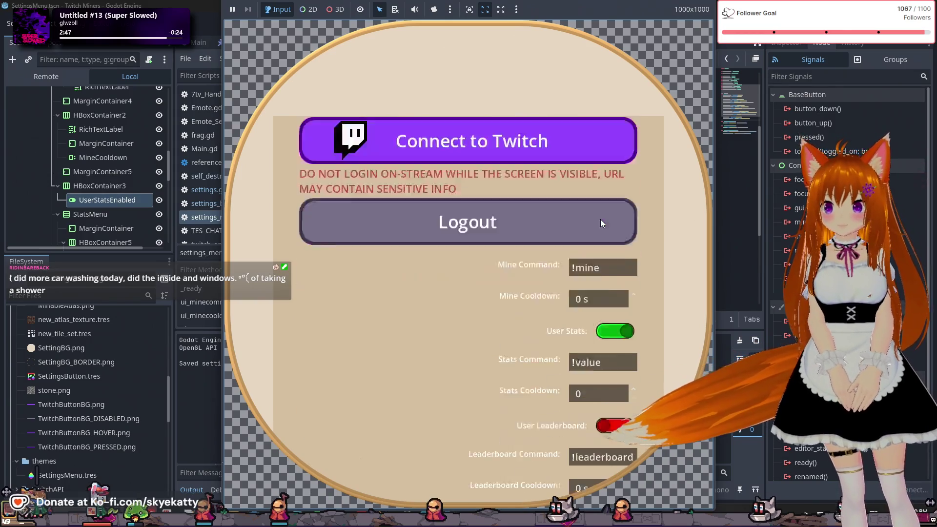
pyautogui.scroll(1, 596, 288)
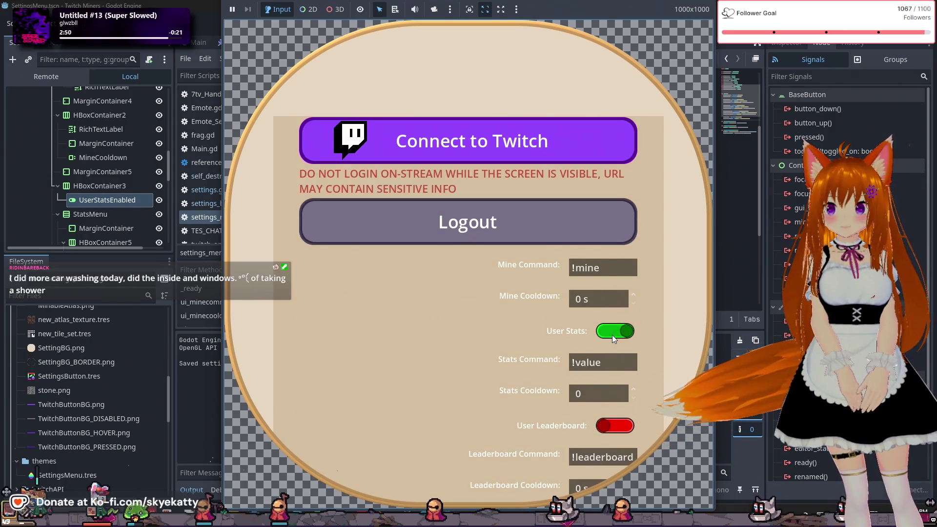
pyautogui.scroll(-1, 612, 335)
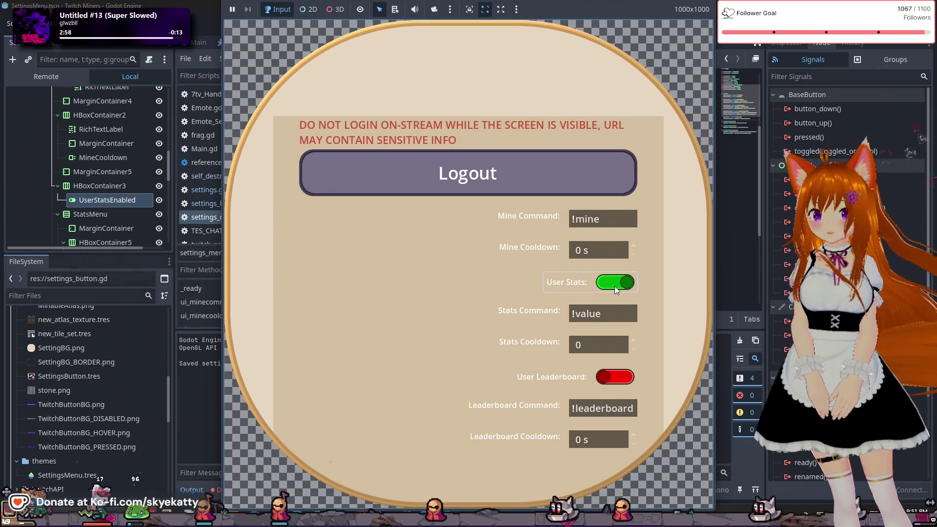
pyautogui.click(613, 286)
pyautogui.click(614, 286)
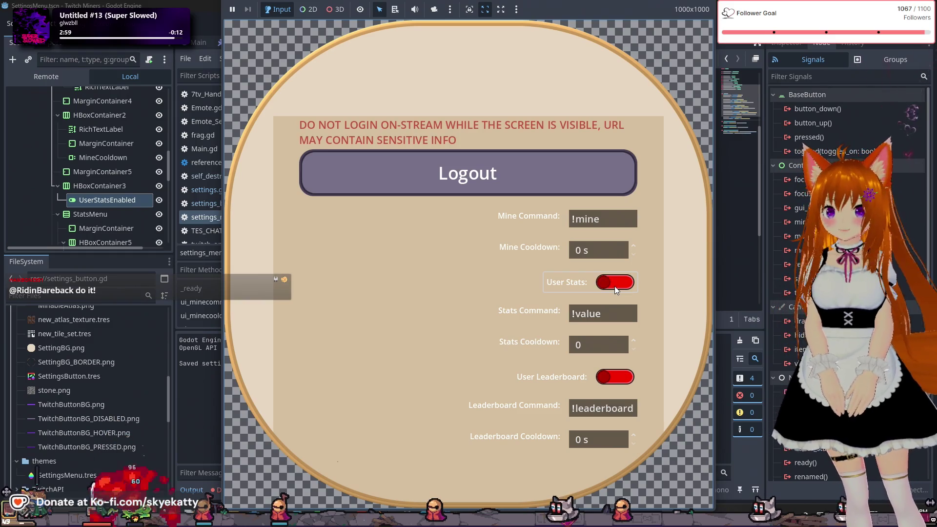
pyautogui.click(614, 286)
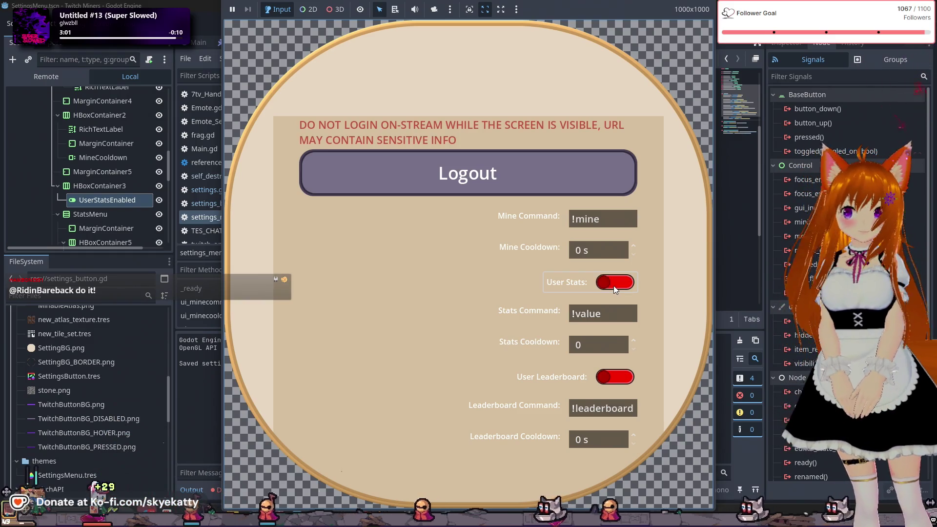
pyautogui.click(613, 286)
pyautogui.scroll(5, 614, 285)
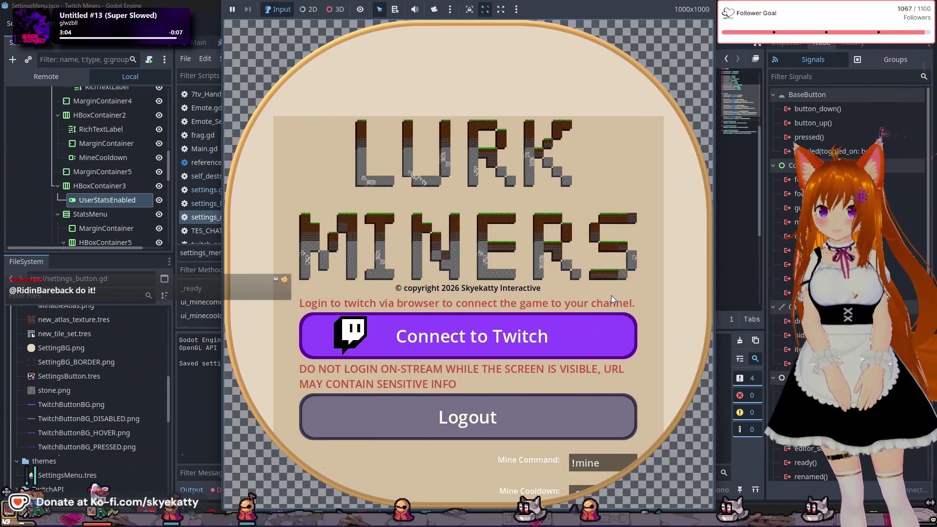
pyautogui.scroll(-5, 611, 295)
pyautogui.click(615, 282)
pyautogui.click(614, 282)
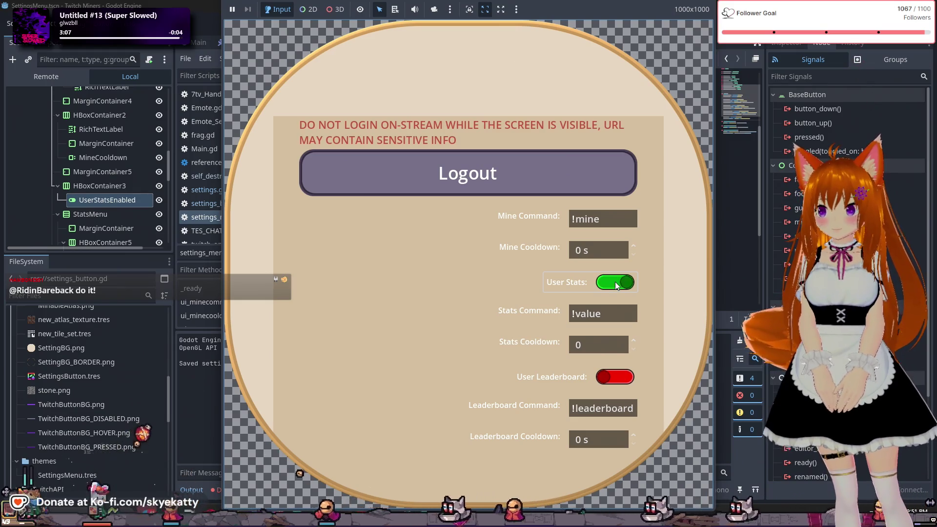
pyautogui.press('F8')
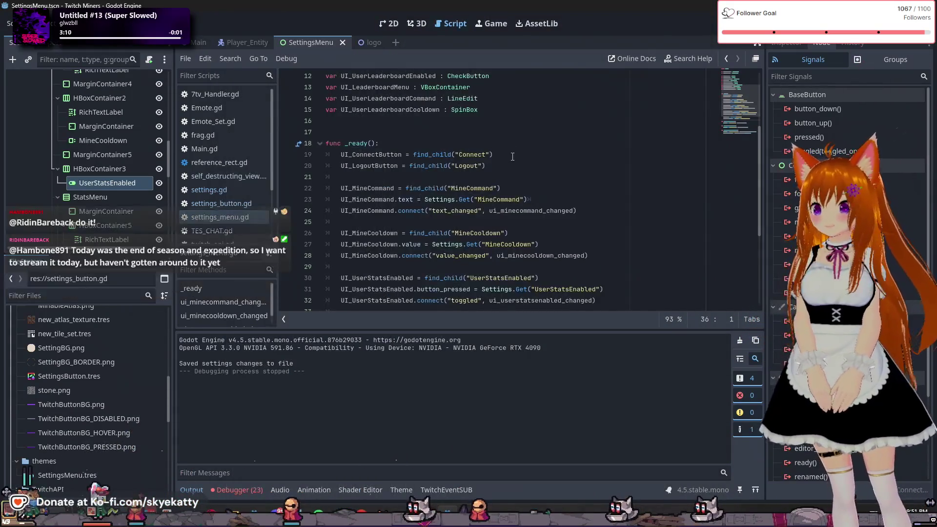
pyautogui.click(515, 162)
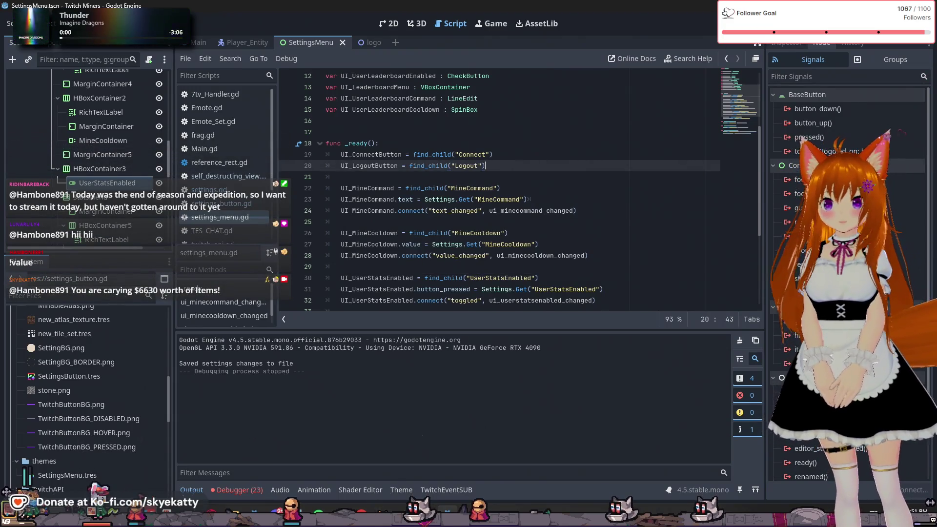
pyautogui.press('F5')
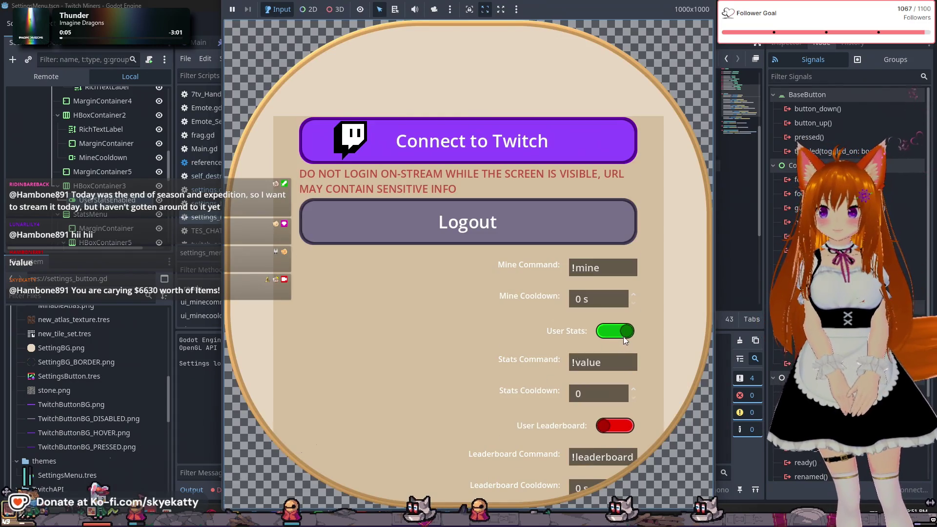
pyautogui.click(626, 338)
pyautogui.click(627, 336)
pyautogui.click(628, 334)
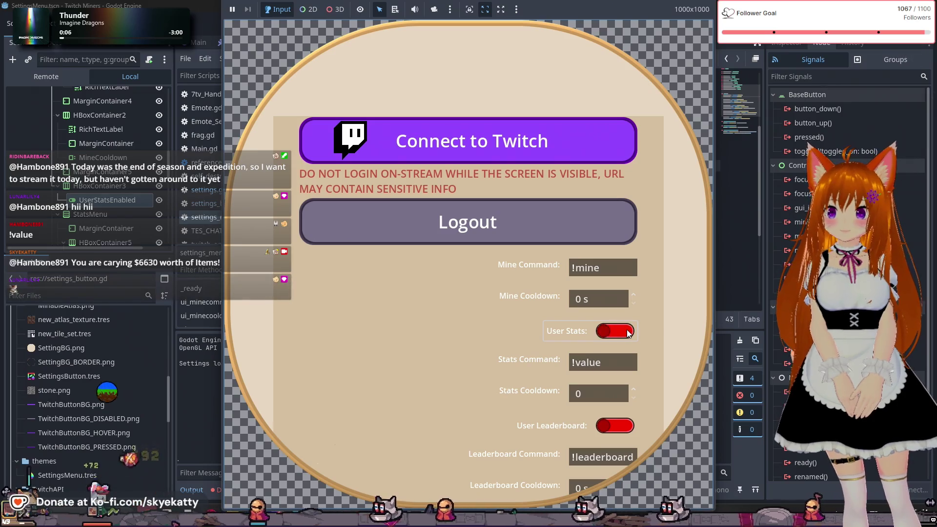
pyautogui.click(628, 333)
pyautogui.click(627, 333)
pyautogui.scroll(-2, 617, 265)
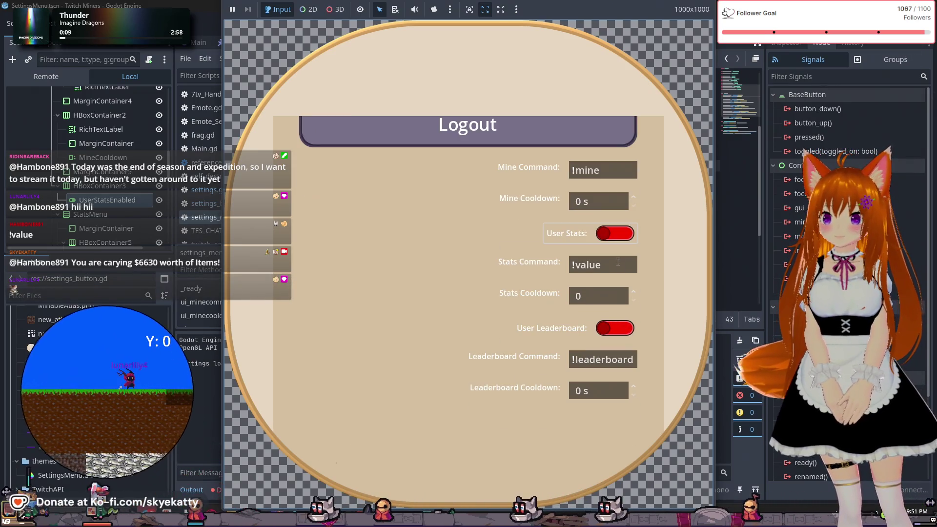
pyautogui.click(618, 235)
pyautogui.click(617, 235)
pyautogui.click(617, 236)
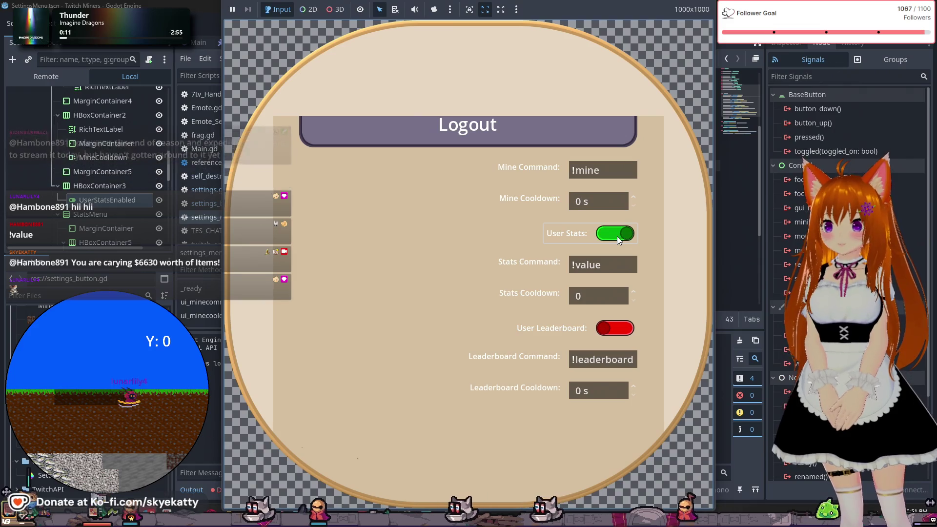
pyautogui.press('F8')
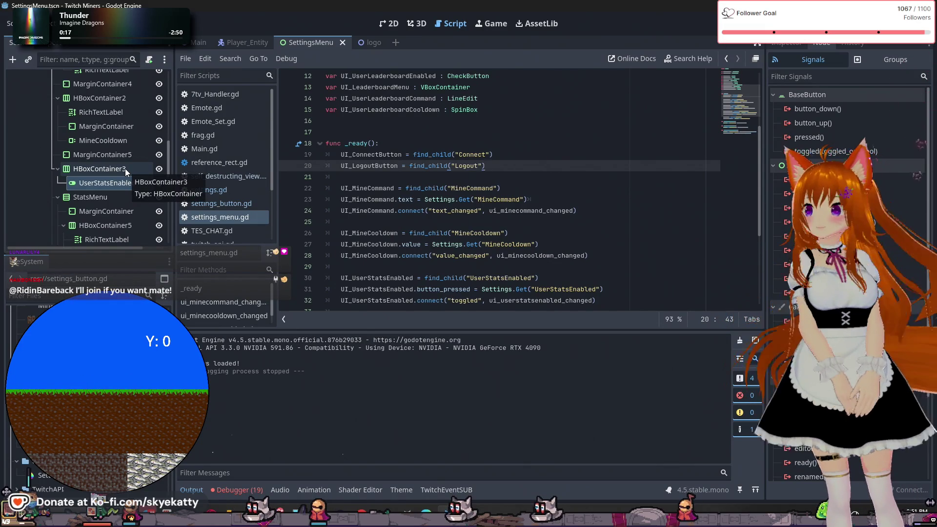
# - Review the Debugger's 19 errors about toggled passing an argument to ui_userstatsenabled_changed
pyautogui.scroll(2, 127, 170)
pyautogui.scroll(4, 131, 172)
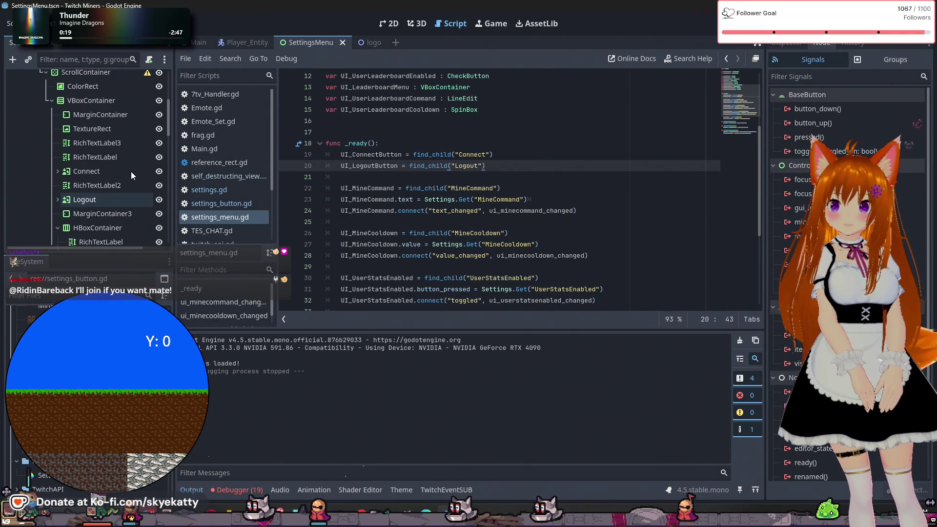
pyautogui.click(227, 490)
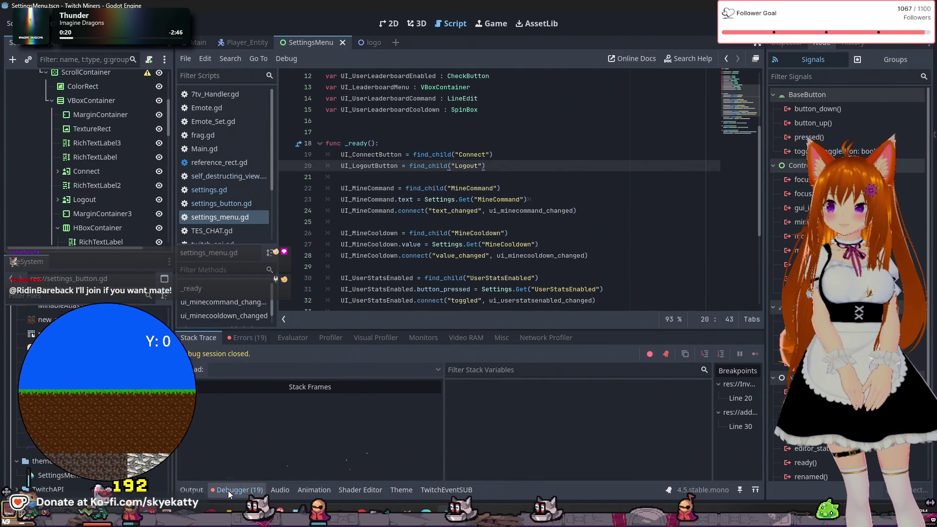
pyautogui.click(247, 340)
pyautogui.scroll(1, 317, 395)
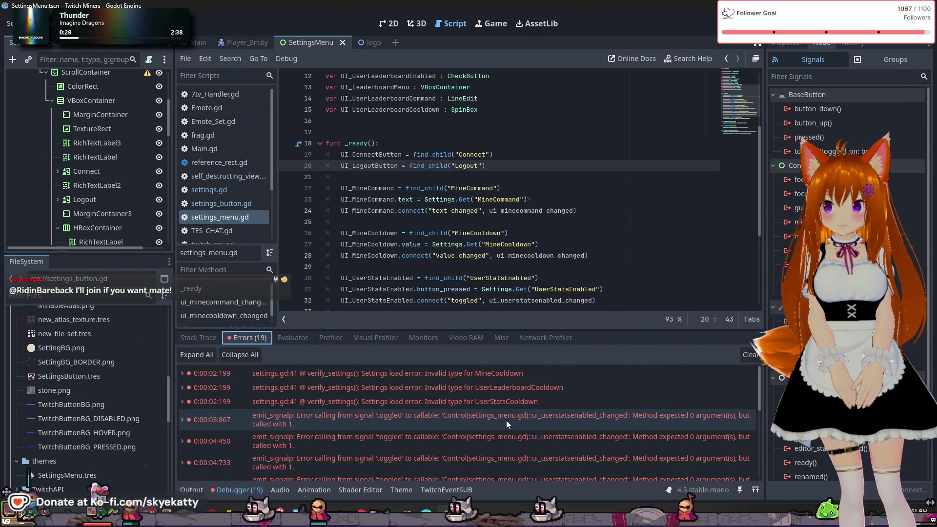
pyautogui.scroll(-1, 443, 420)
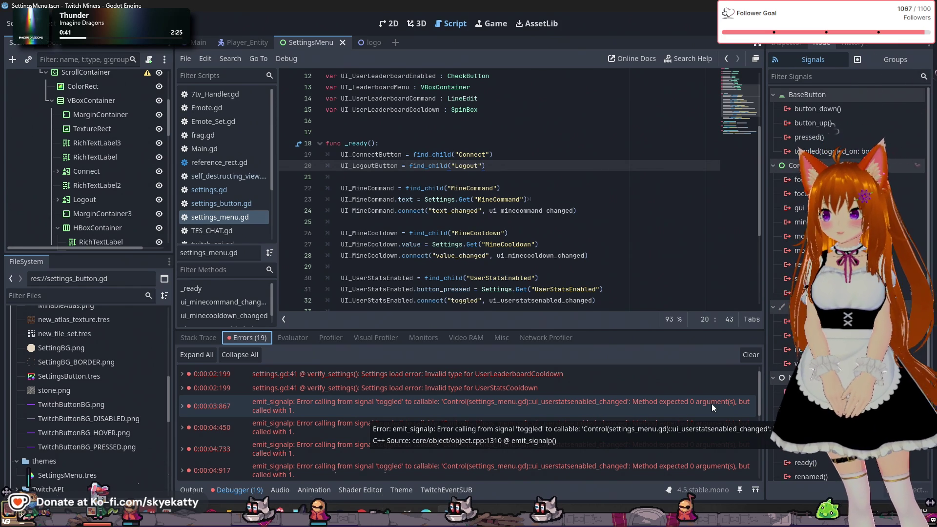
pyautogui.scroll(-1, 711, 403)
pyautogui.scroll(-6, 711, 403)
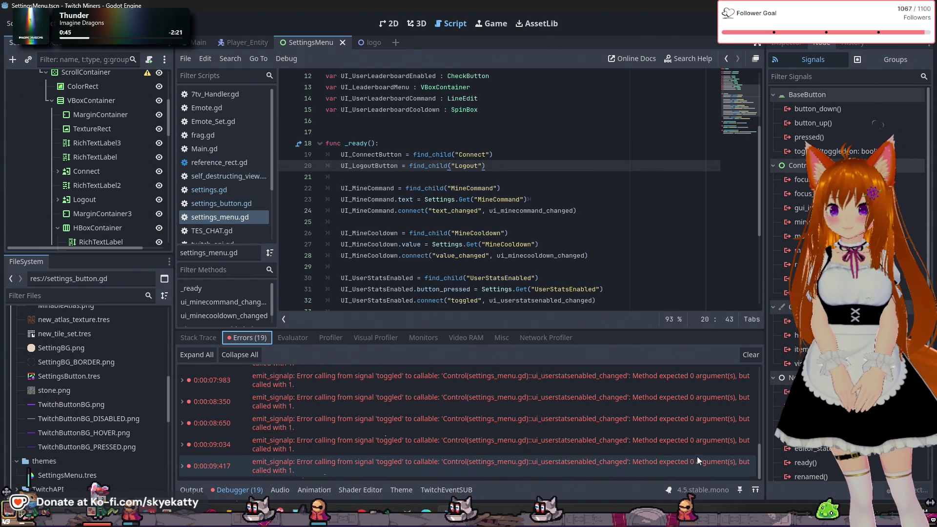
pyautogui.click(630, 290)
pyautogui.scroll(-2, 629, 293)
# - Add an e parameter to the three change handlers on lines 37, 40, 43, then save and run
pyautogui.scroll(-3, 629, 293)
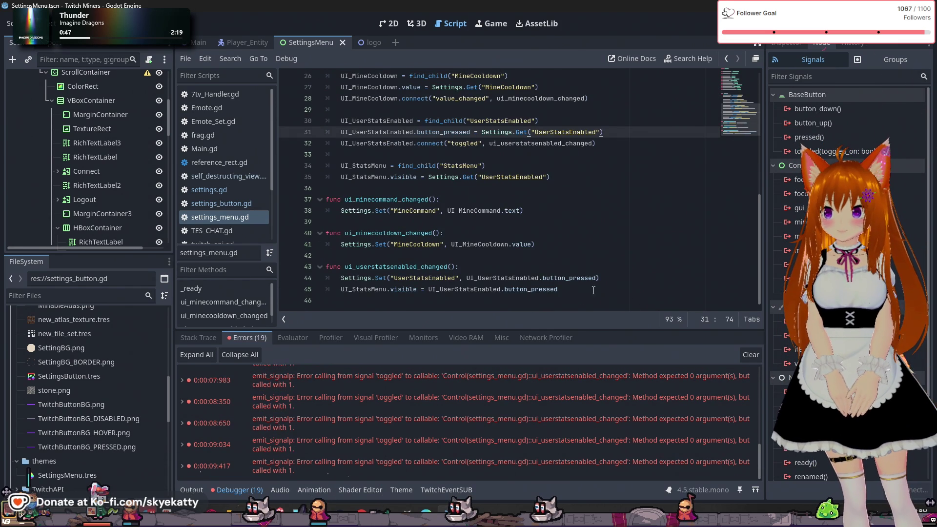
pyautogui.click(432, 200)
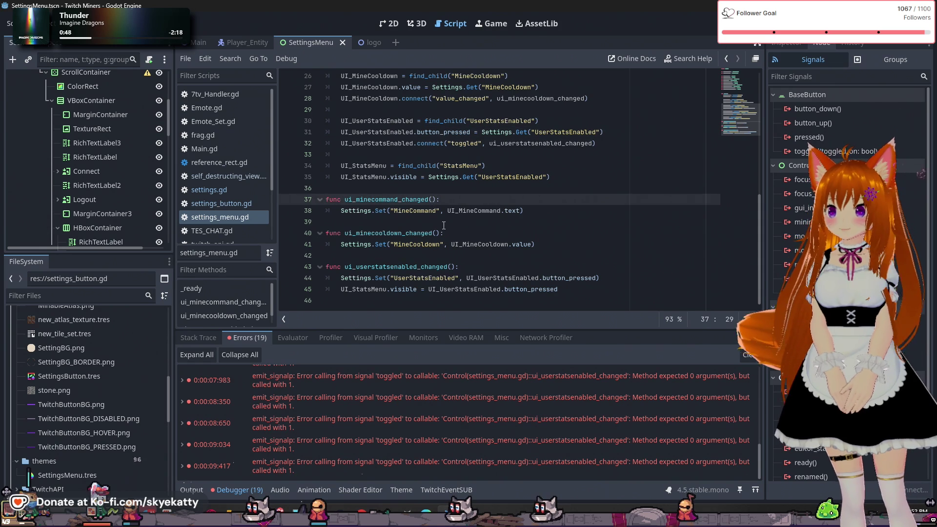
pyautogui.write('e')
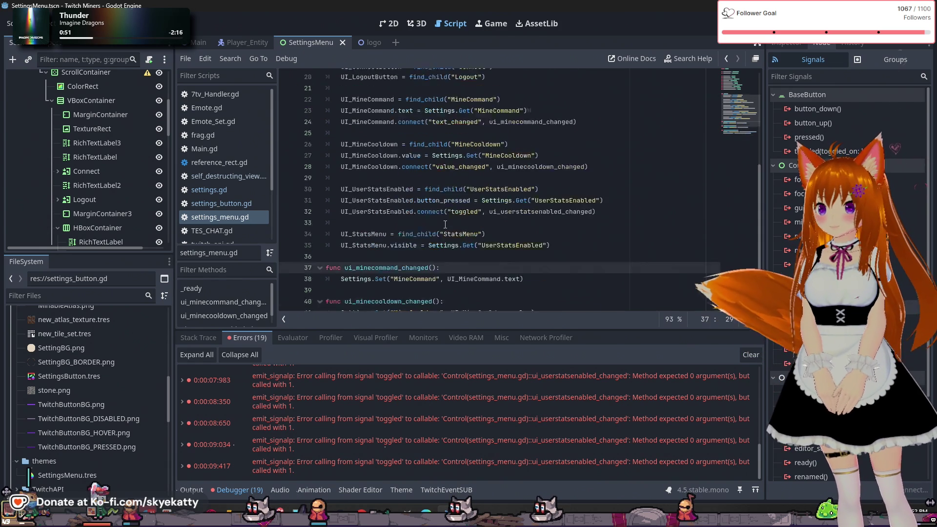
pyautogui.press('Escape')
pyautogui.click(440, 232)
pyautogui.write('e')
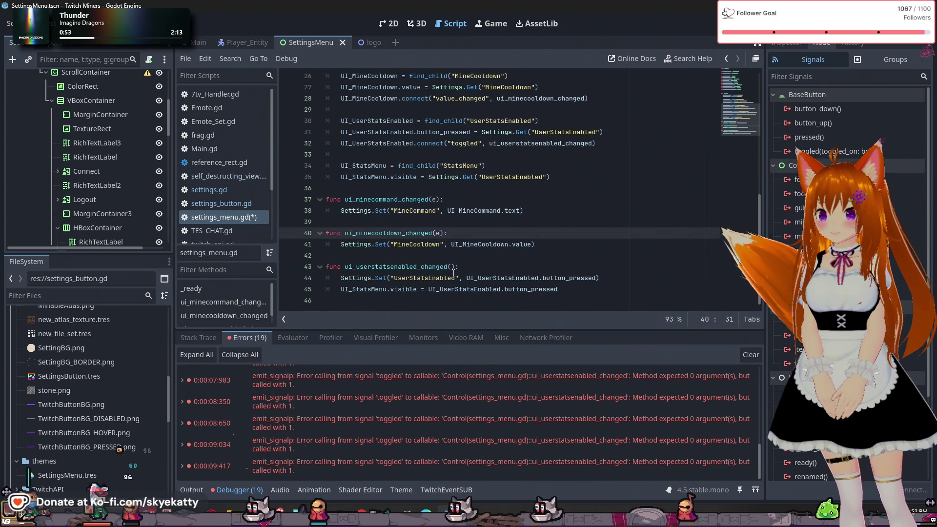
pyautogui.click(452, 267)
pyautogui.write('e')
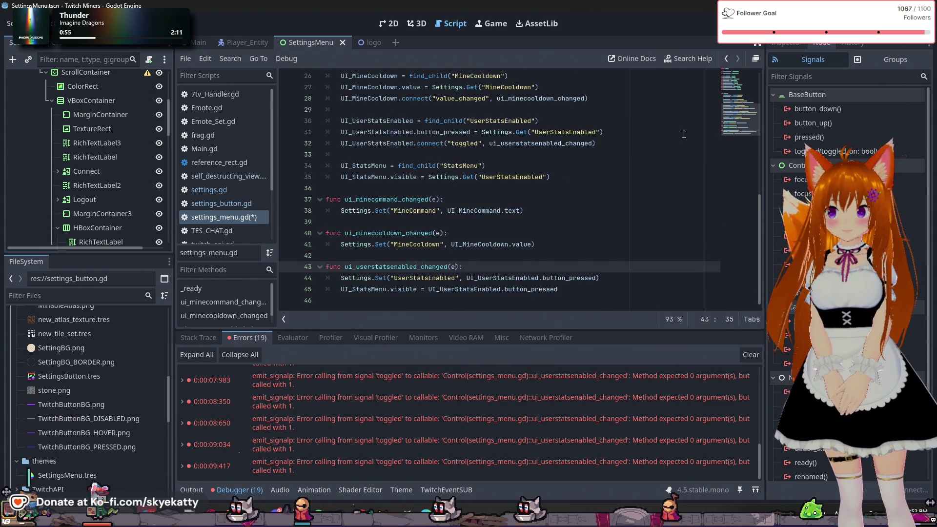
pyautogui.hotkey('ctrl', 's')
pyautogui.press('F5')
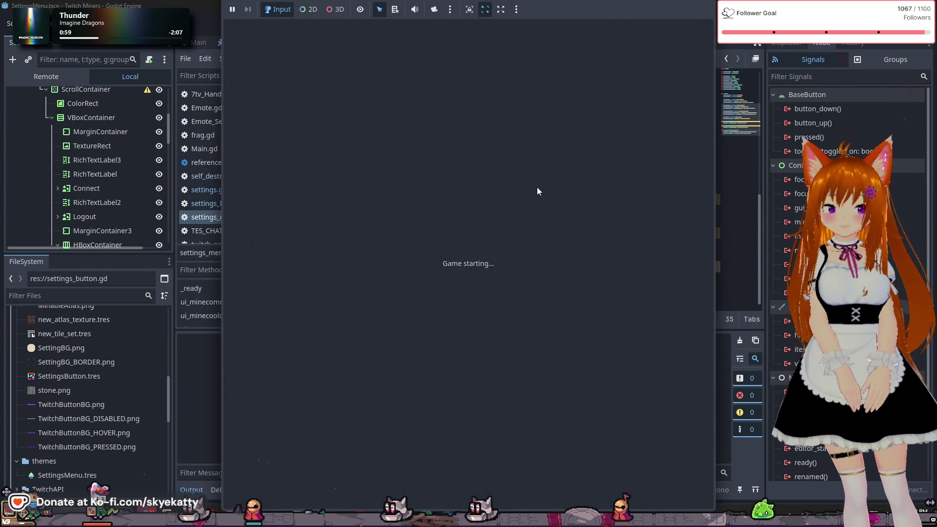
# - Toggle User Stats off and on repeatedly to confirm its stats rows hide and reappear, then stop the game
pyautogui.scroll(-4, 605, 308)
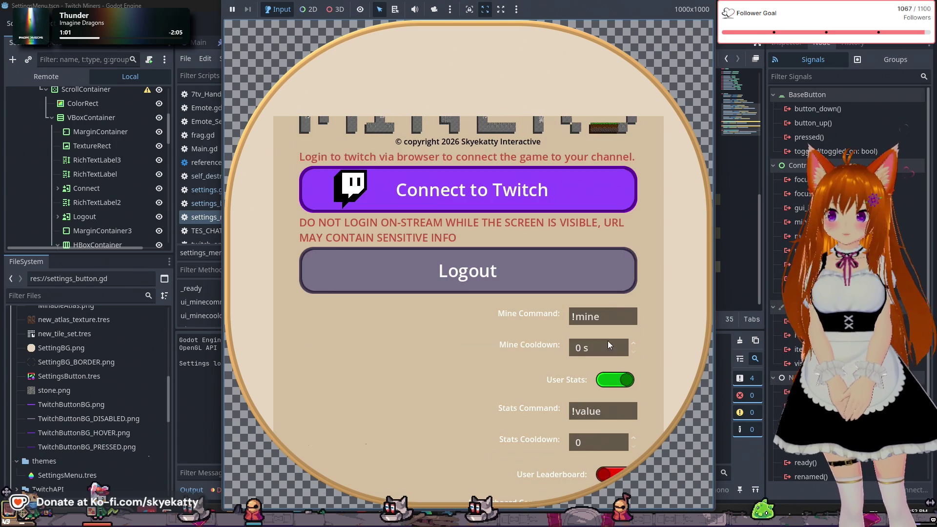
pyautogui.click(619, 283)
pyautogui.click(622, 286)
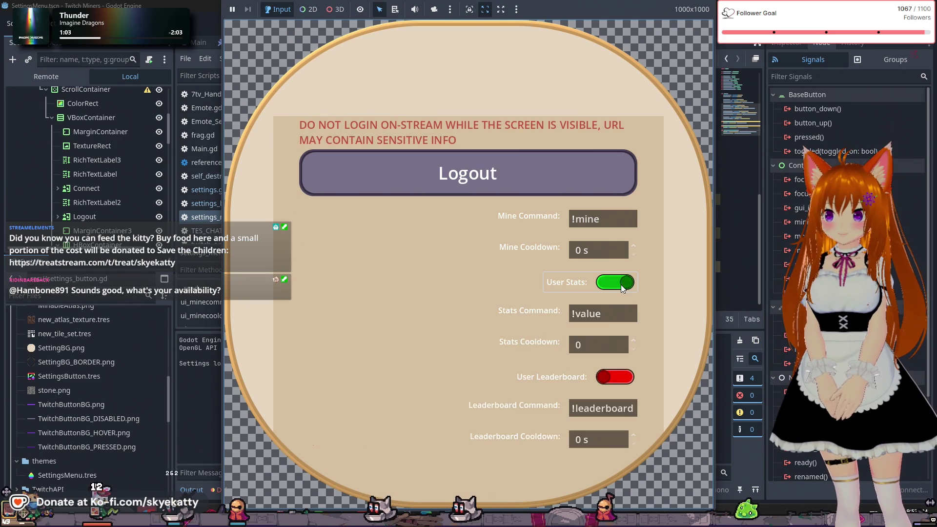
pyautogui.click(621, 285)
pyautogui.click(620, 284)
pyautogui.click(619, 284)
pyautogui.click(619, 283)
pyautogui.click(618, 283)
pyautogui.click(617, 283)
pyautogui.click(617, 282)
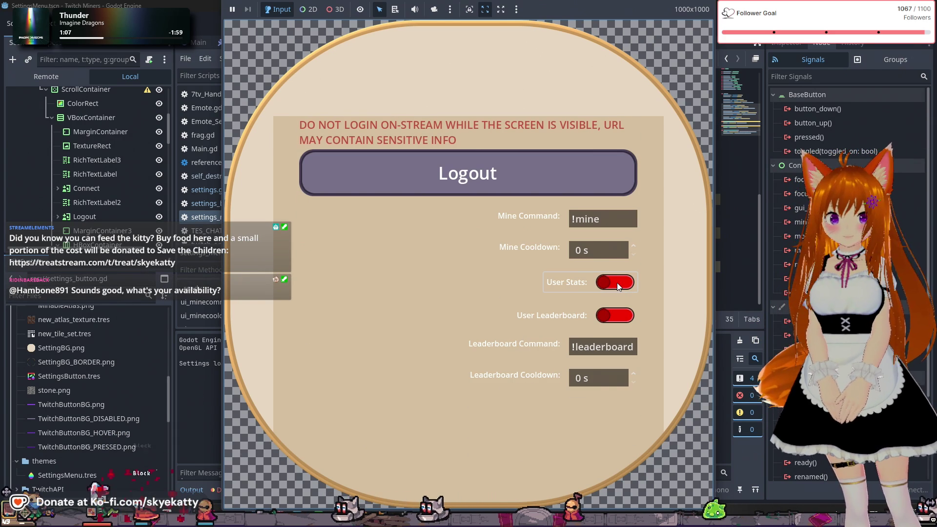
pyautogui.click(617, 283)
pyautogui.press('F8')
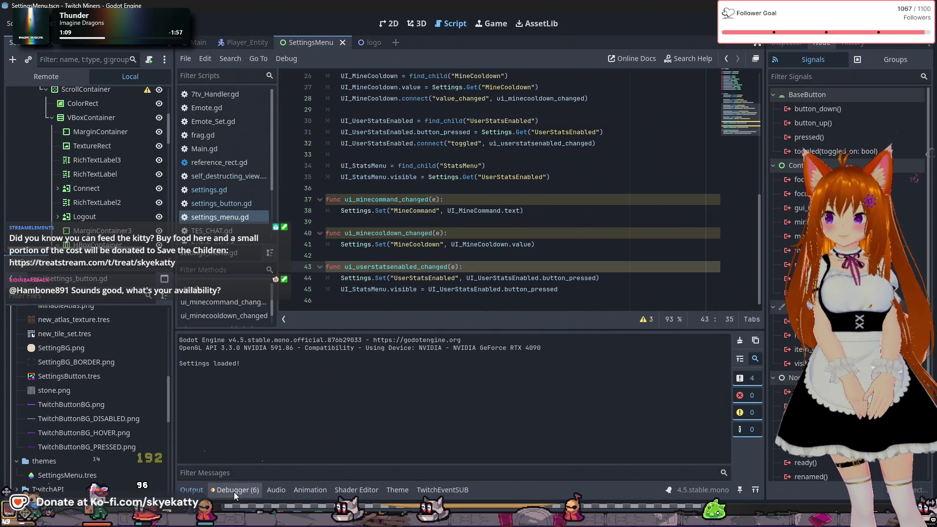
pyautogui.click(238, 490)
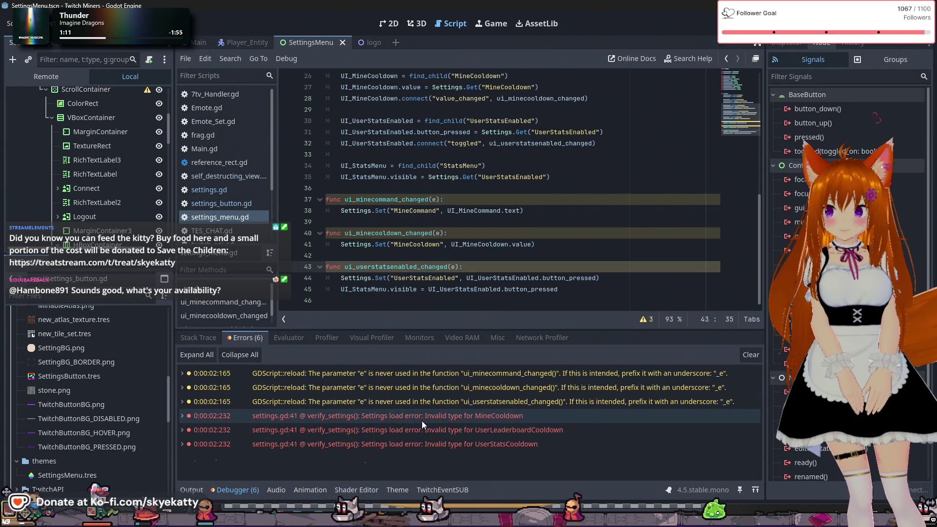
pyautogui.moveTo(421, 420)
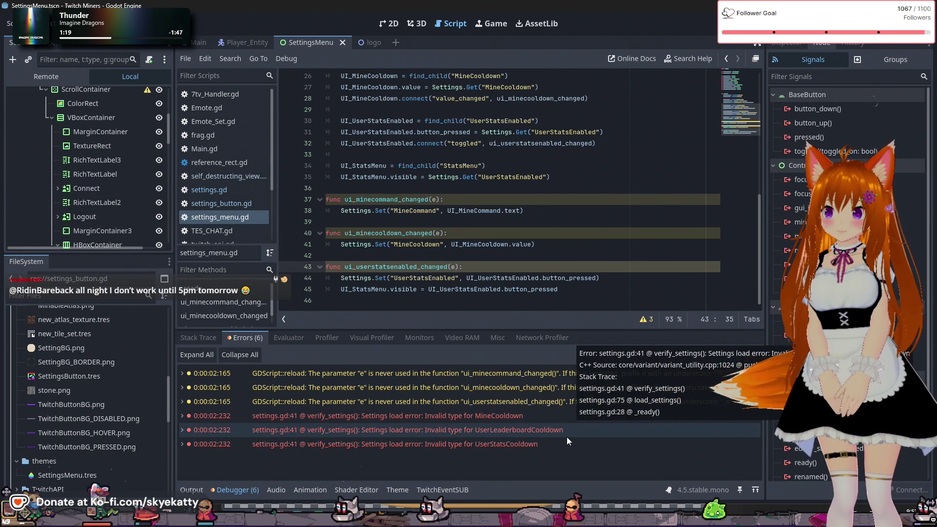
pyautogui.moveTo(567, 444)
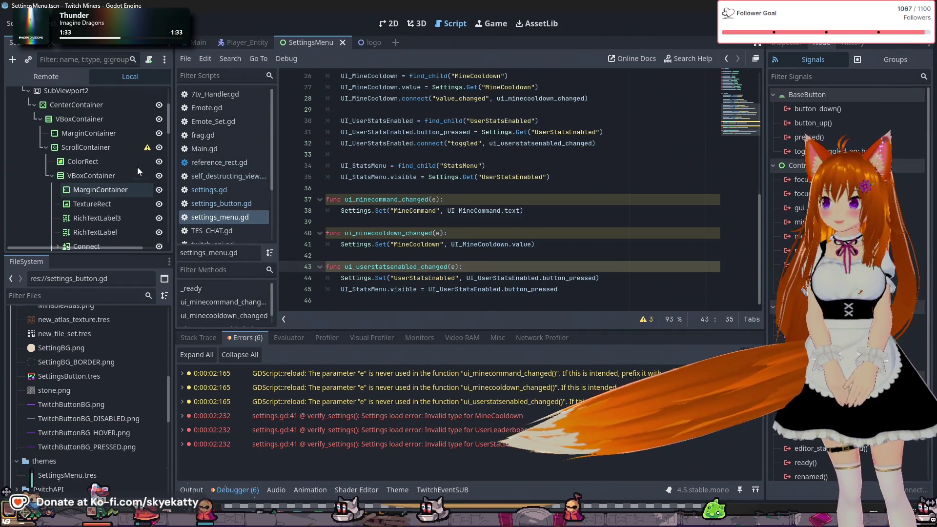
pyautogui.scroll(5, 136, 167)
pyautogui.scroll(-5, 137, 167)
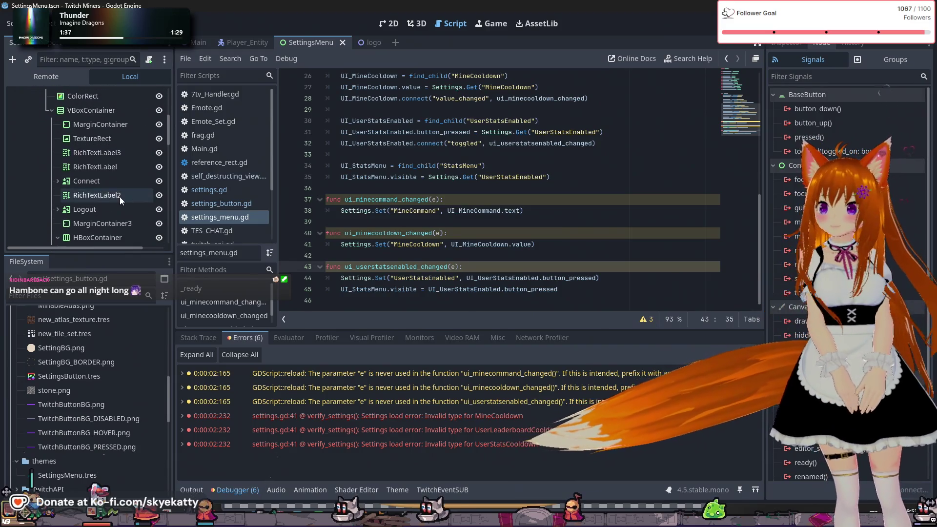
pyautogui.scroll(5, 119, 197)
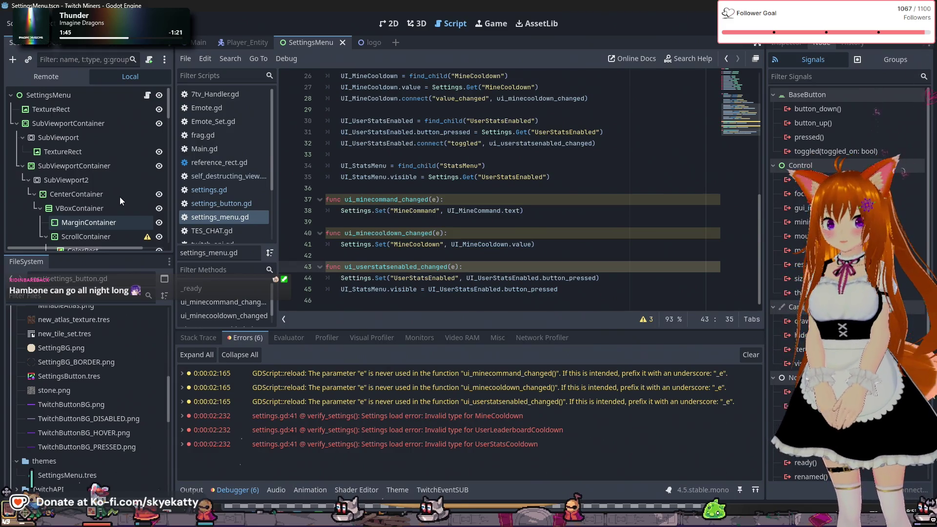
pyautogui.click(119, 194)
pyautogui.scroll(-5, 120, 195)
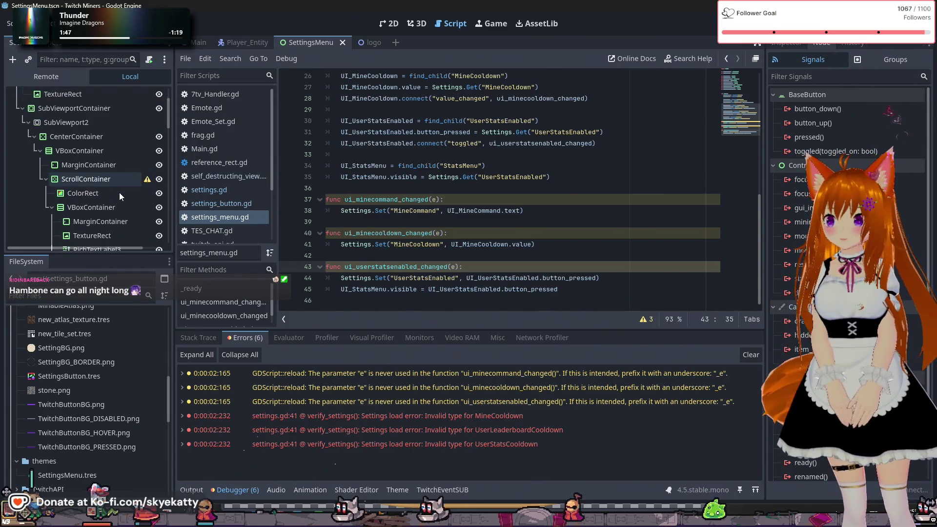
pyautogui.scroll(-5, 119, 193)
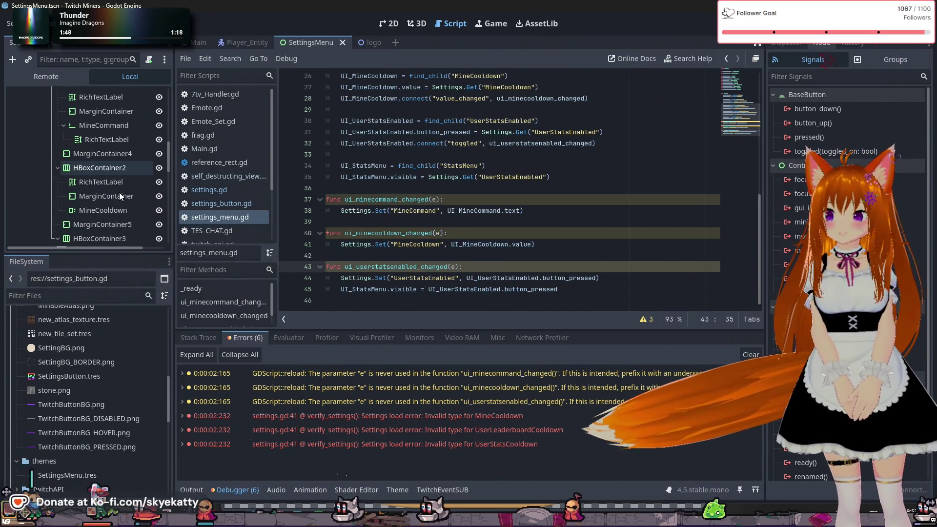
pyautogui.scroll(-5, 119, 193)
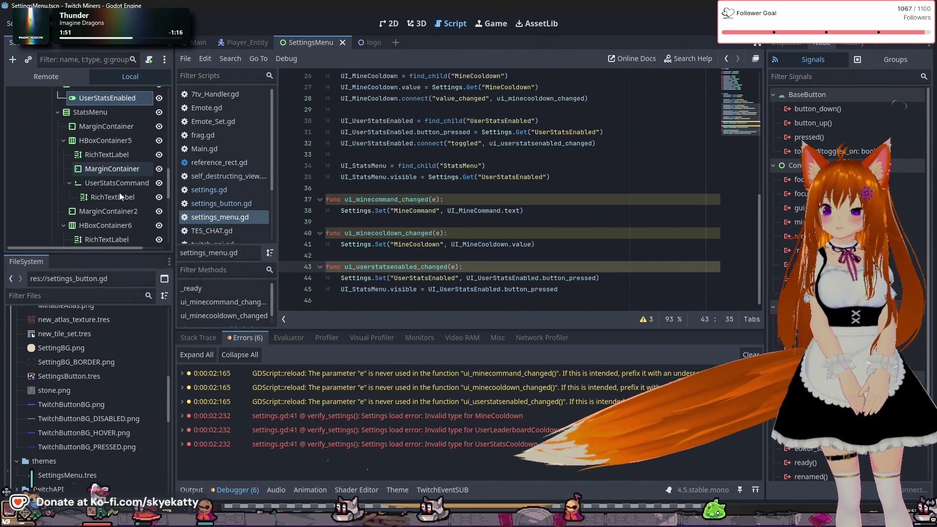
pyautogui.scroll(-5, 119, 192)
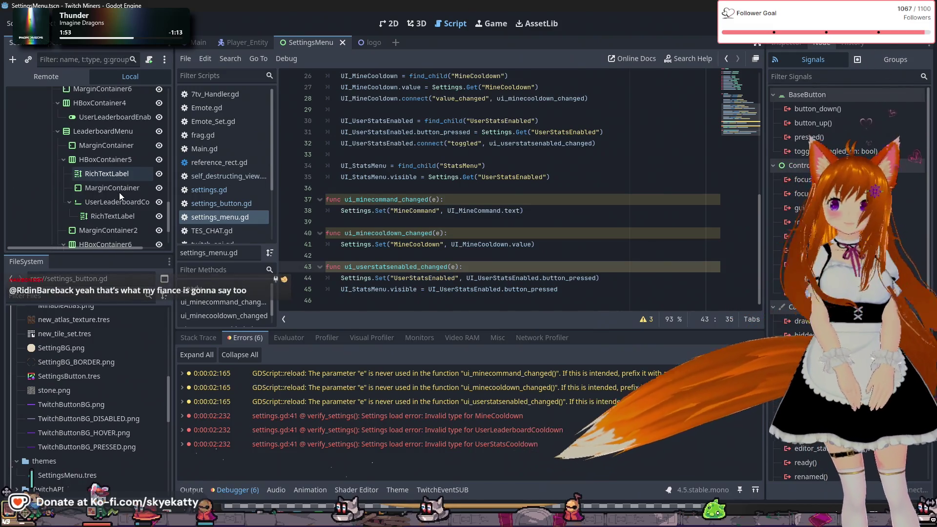
pyautogui.scroll(10, 119, 192)
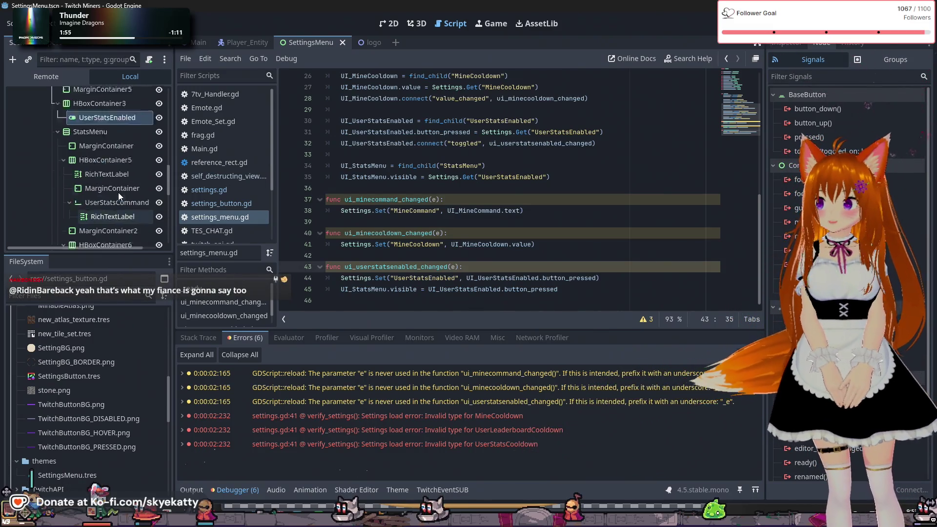
pyautogui.scroll(10, 118, 192)
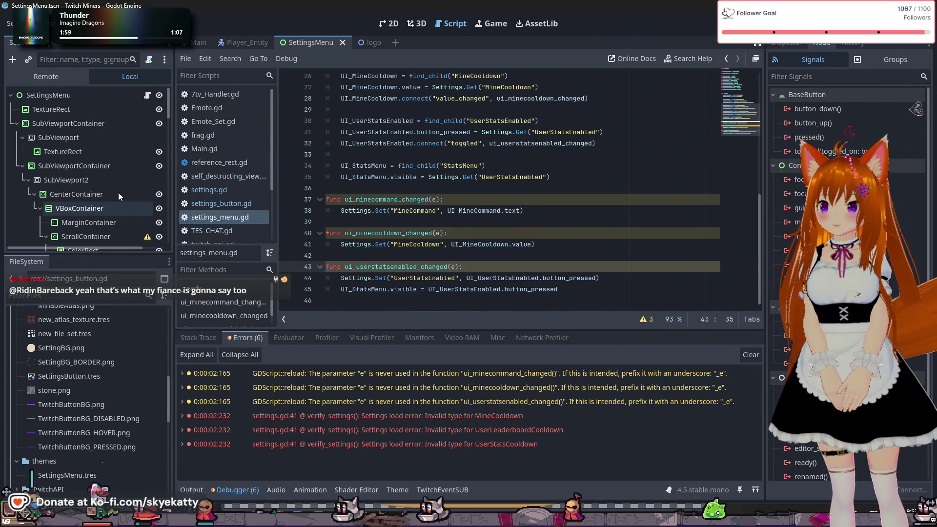
pyautogui.scroll(-3, 107, 145)
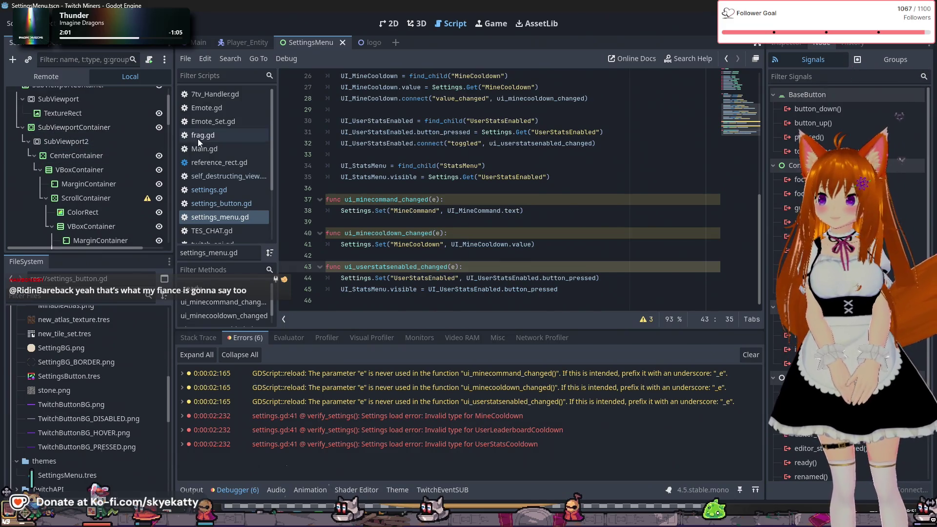
pyautogui.scroll(-3, 222, 231)
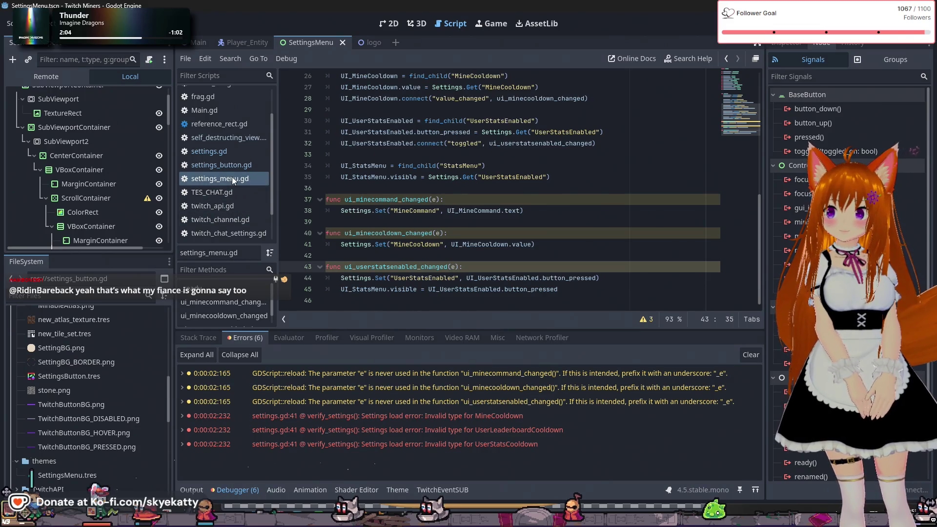
pyautogui.click(237, 153)
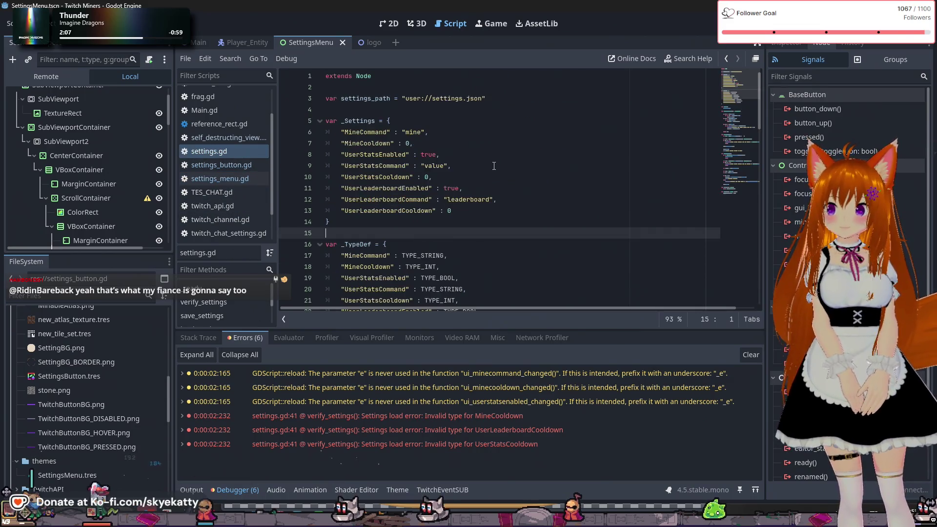
# - Review the UserStatsCooldown default on line 10 of settings.gd, then switch to settings.json in Notepad++
pyautogui.click(433, 176)
pyautogui.scroll(-2, 439, 178)
pyautogui.scroll(2, 461, 183)
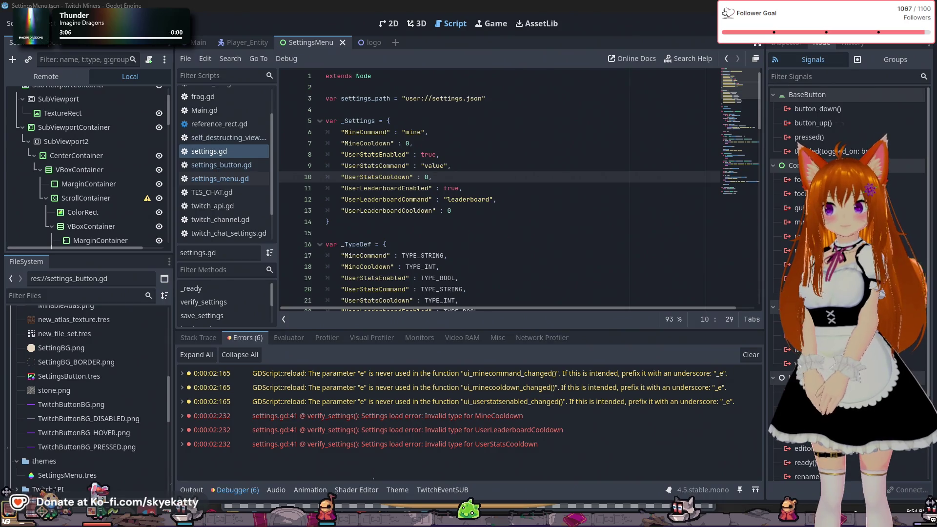
pyautogui.hotkey('alt', 'Tab')
pyautogui.moveTo(518, 142); pyautogui.dragTo(518, 36)
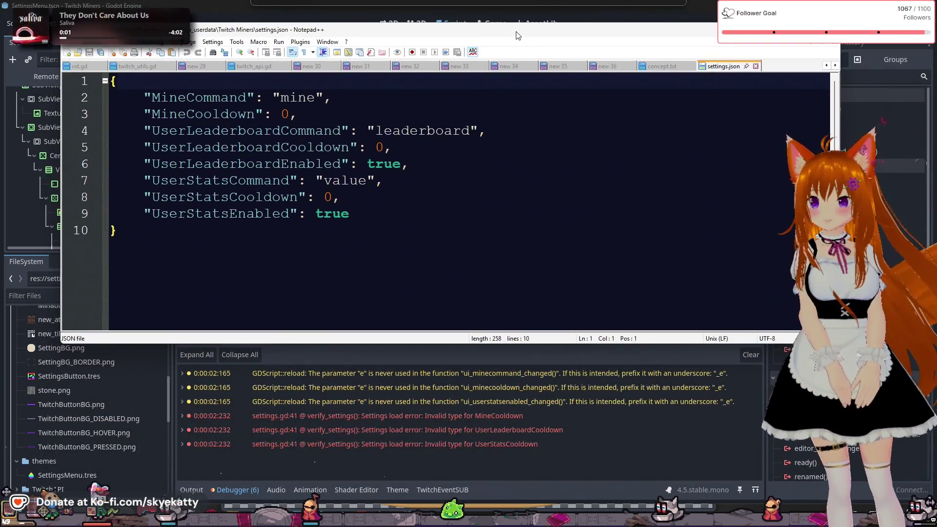
pyautogui.doubleClick(379, 147)
pyautogui.click(413, 164)
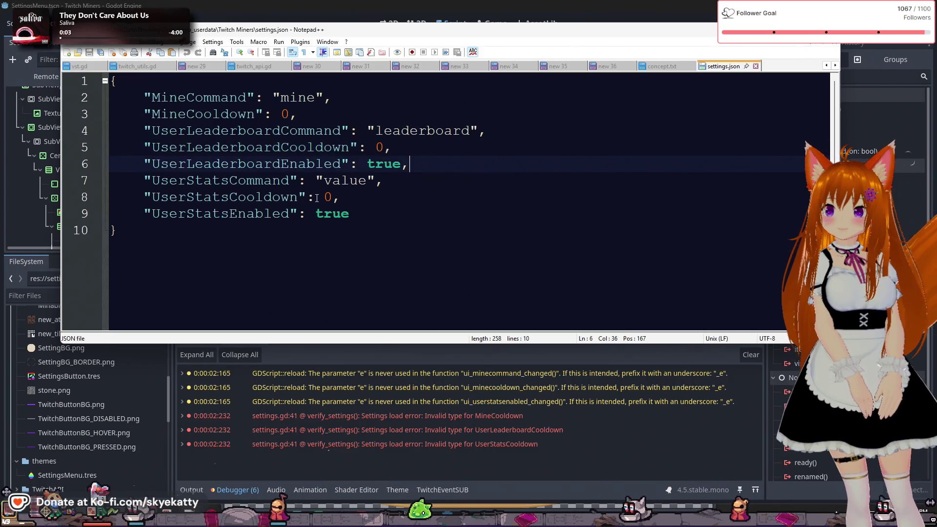
pyautogui.doubleClick(328, 197)
pyautogui.click(357, 187)
pyautogui.doubleClick(283, 113)
pyautogui.click(391, 197)
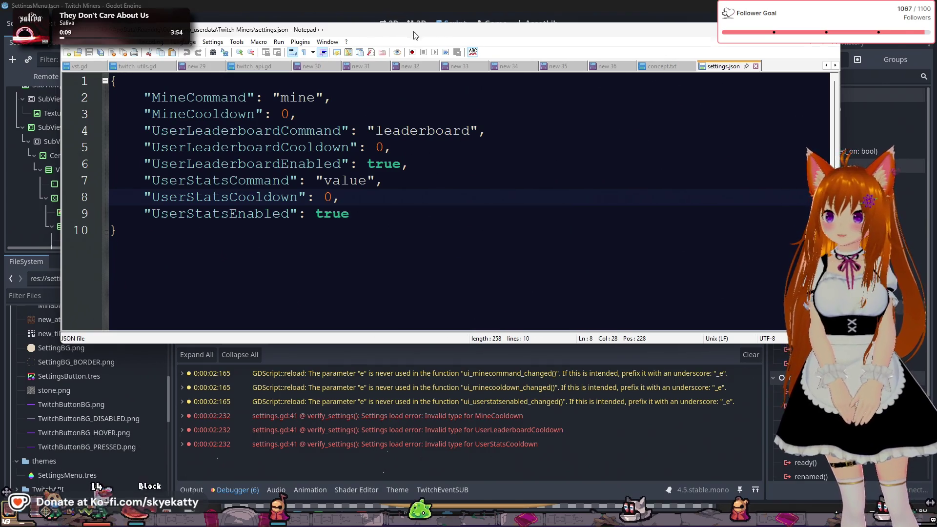
pyautogui.hotkey('alt', 'Tab')
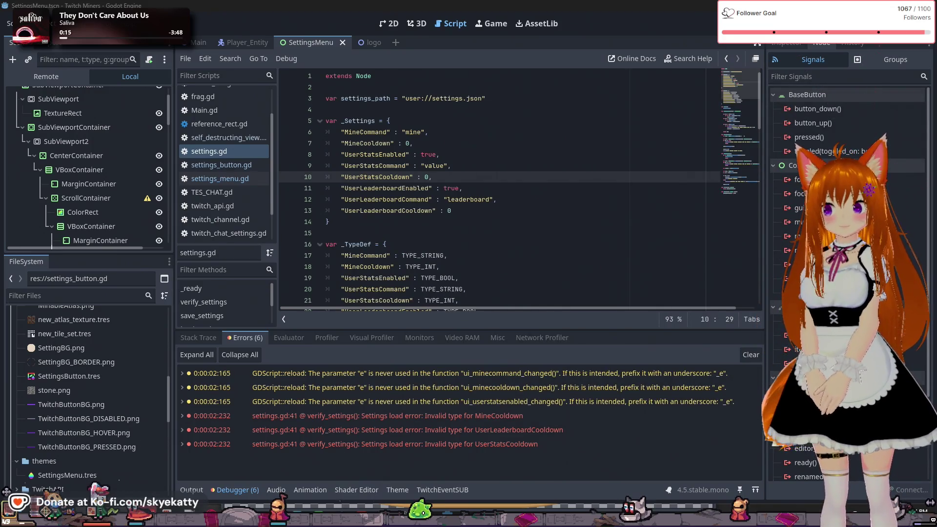
pyautogui.click(459, 145)
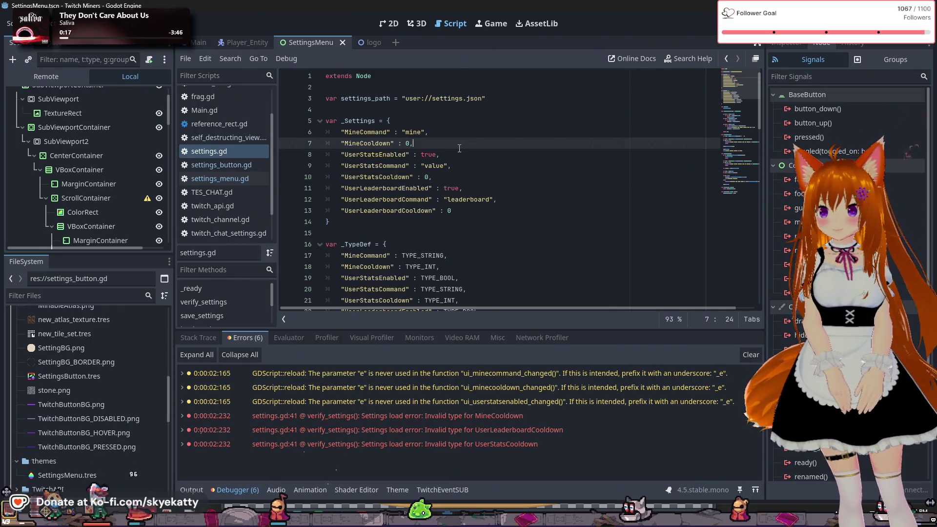
pyautogui.scroll(-2, 460, 147)
pyautogui.scroll(1, 460, 146)
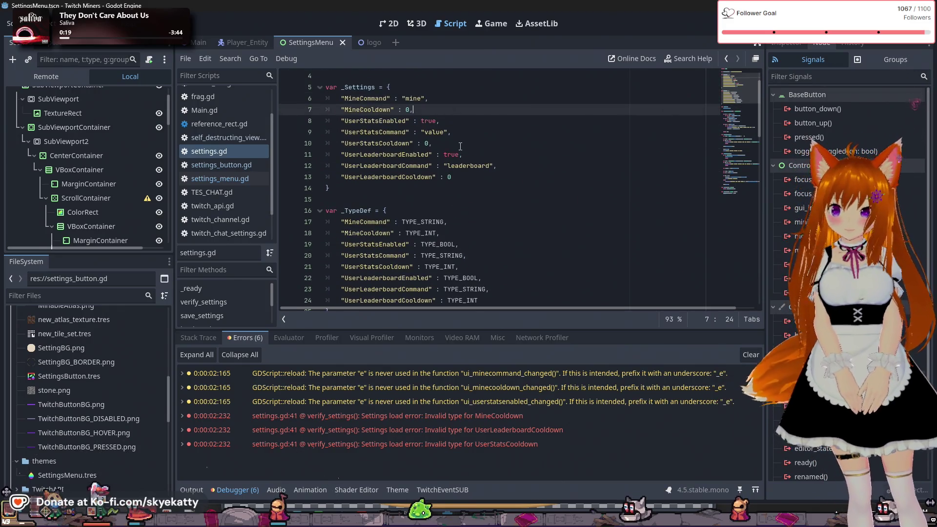
pyautogui.scroll(-2, 460, 146)
pyautogui.click(491, 200)
pyautogui.scroll(-3, 488, 201)
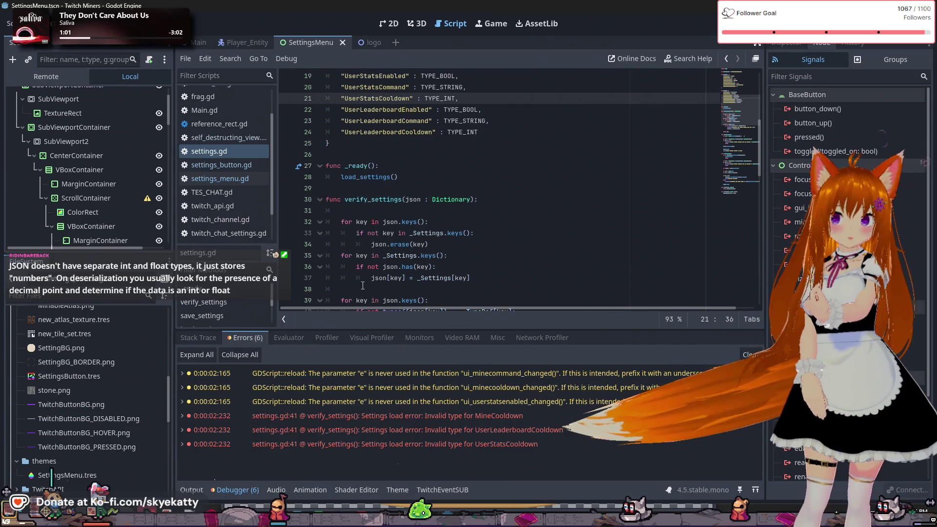
pyautogui.scroll(-4, 412, 232)
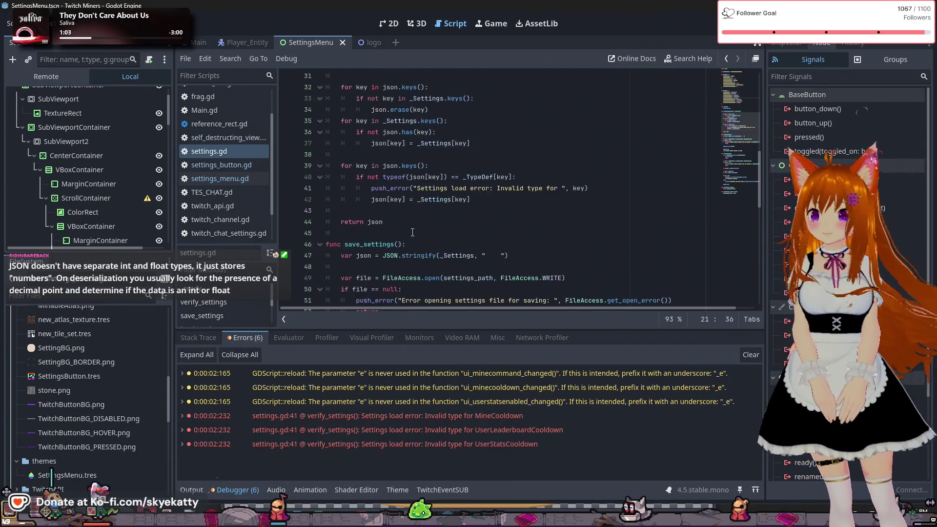
pyautogui.scroll(-12, 412, 232)
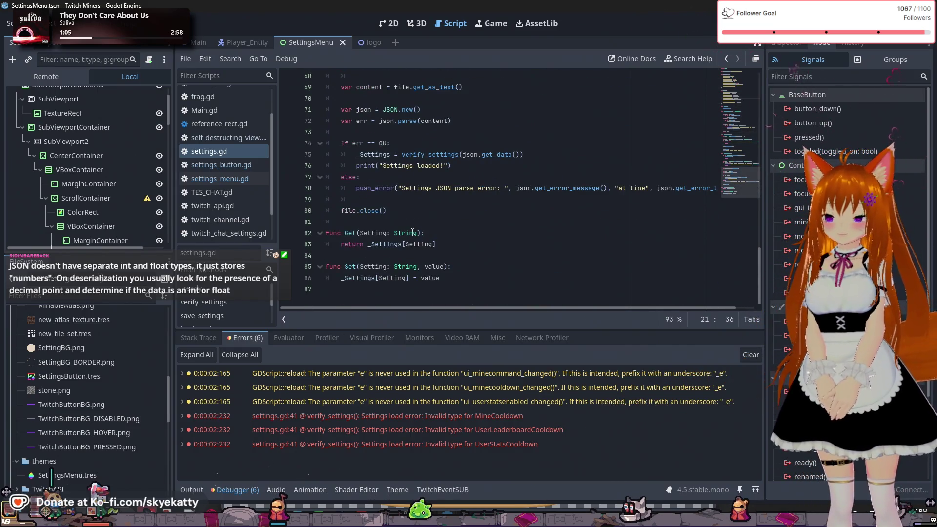
pyautogui.scroll(11, 412, 232)
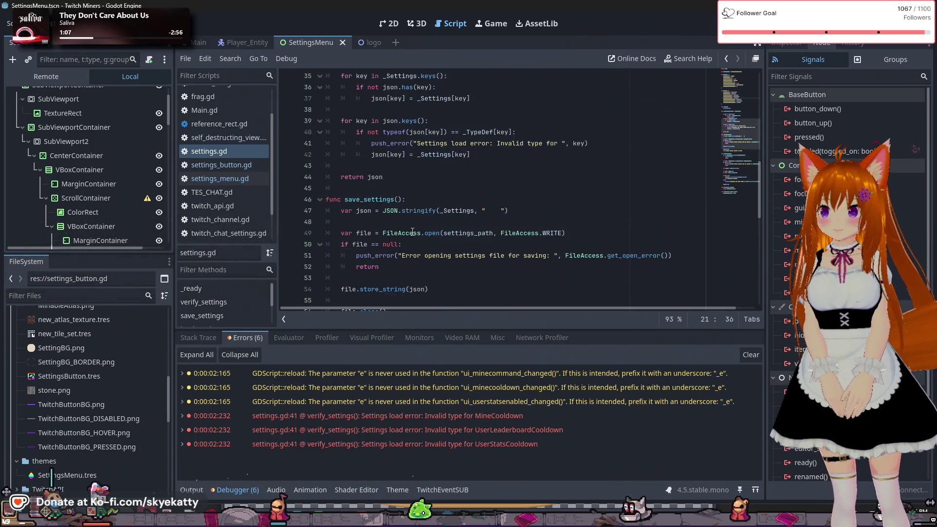
pyautogui.scroll(2, 412, 232)
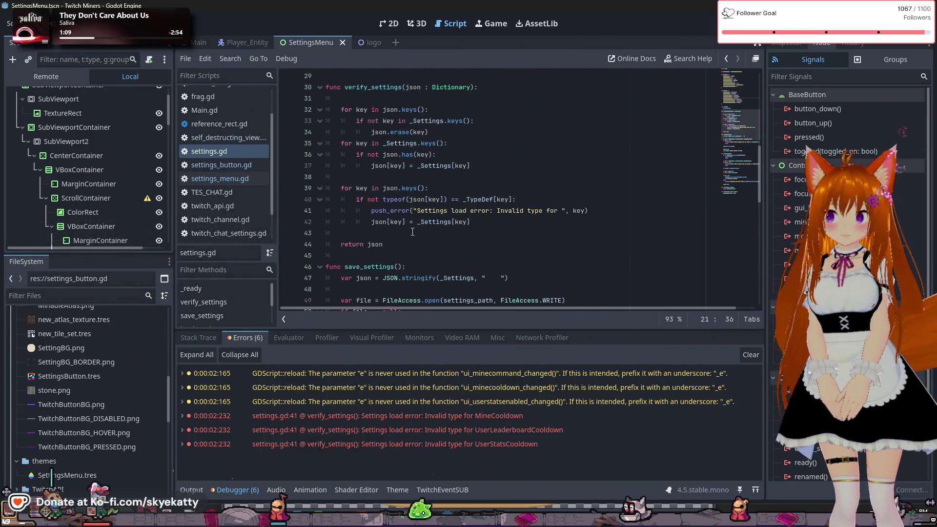
pyautogui.scroll(2, 412, 232)
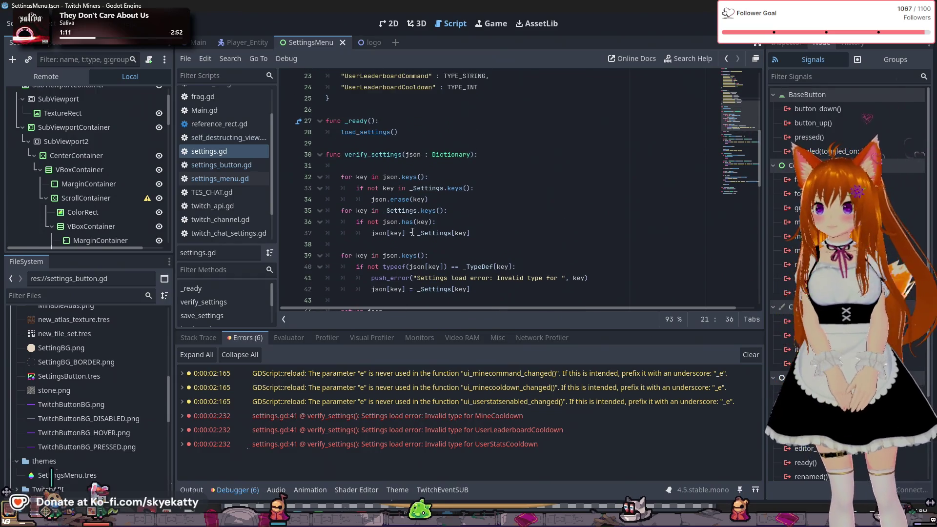
pyautogui.scroll(3, 412, 233)
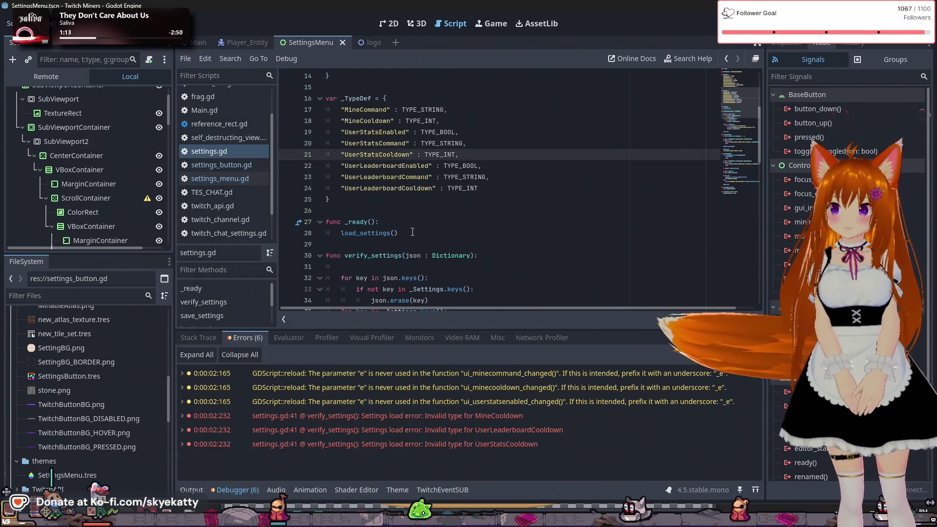
pyautogui.scroll(-1, 412, 232)
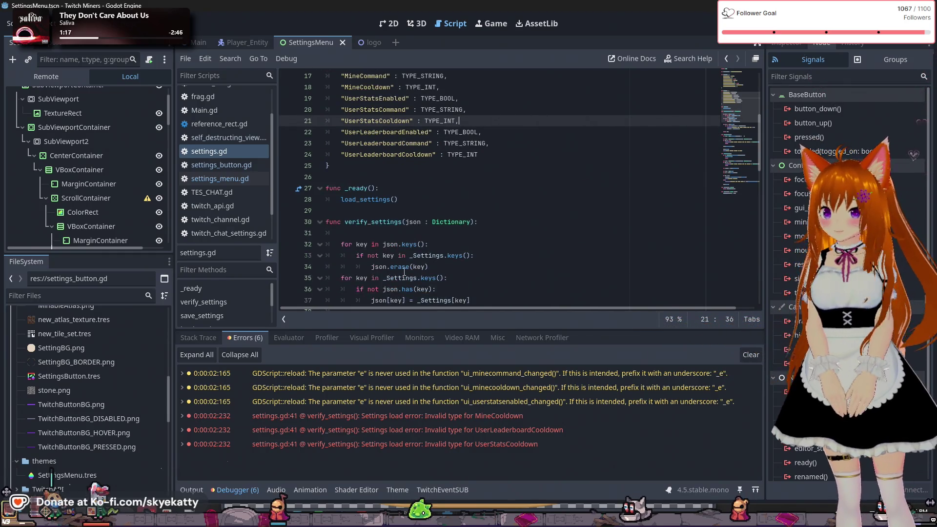
pyautogui.moveTo(484, 417)
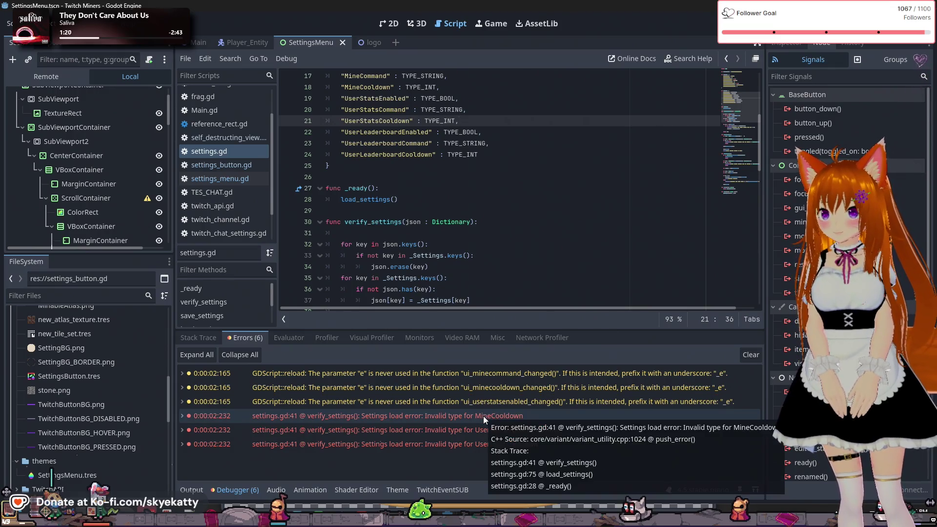
pyautogui.scroll(-3, 480, 220)
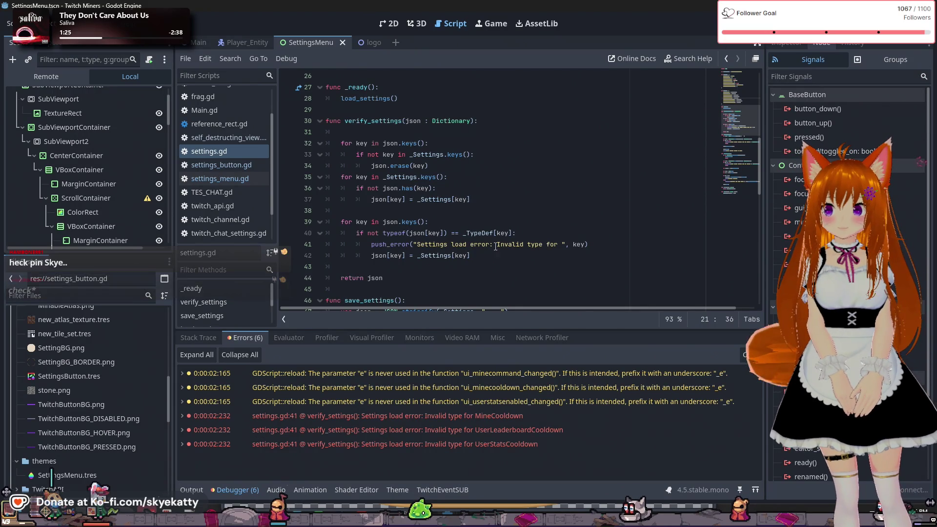
# - Append "Type", typeof(json[key]) to the push_error arguments on line 41
pyautogui.click(587, 248)
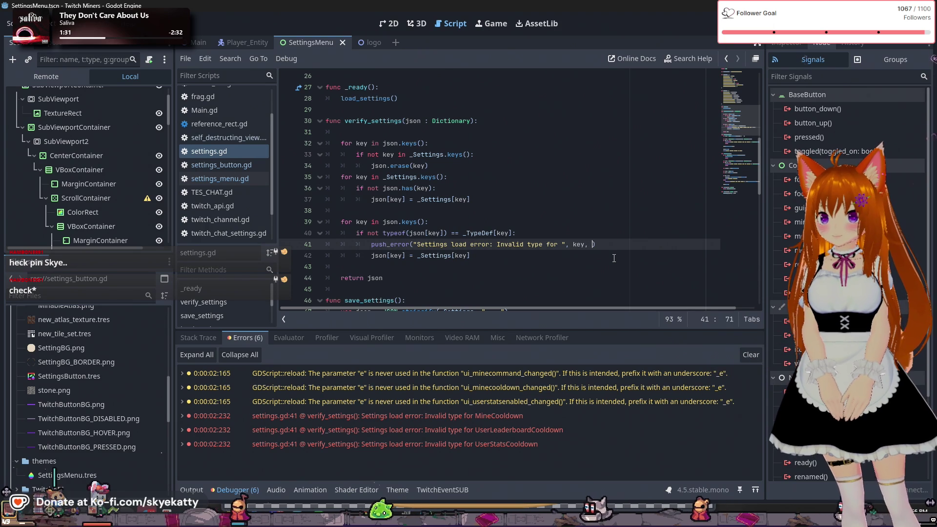
pyautogui.write(', "TypeOf')
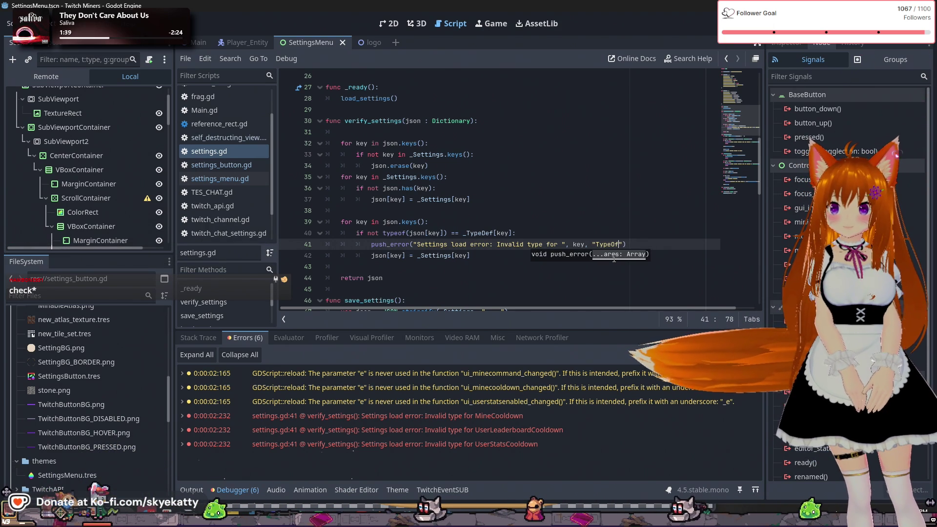
pyautogui.write('",')
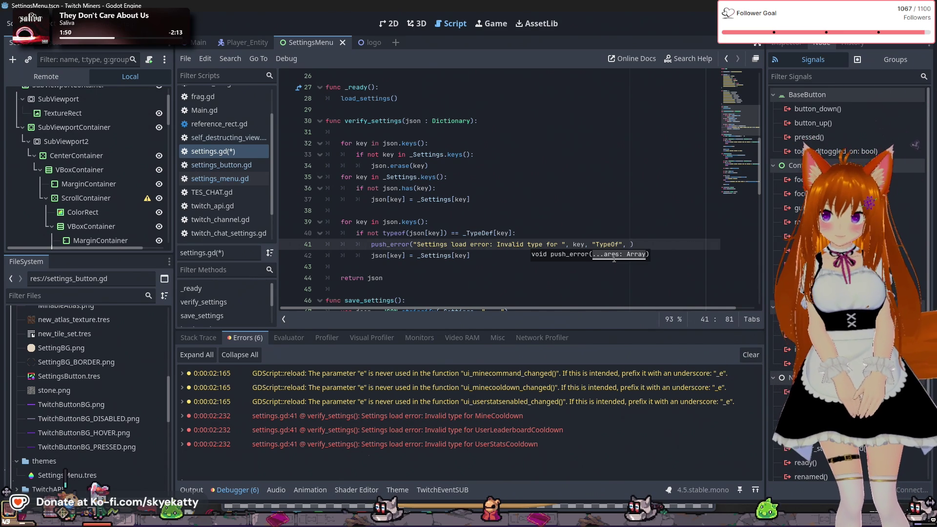
pyautogui.press('BackSpace')
pyautogui.press('BackSpace')
pyautogui.press('BackSpace')
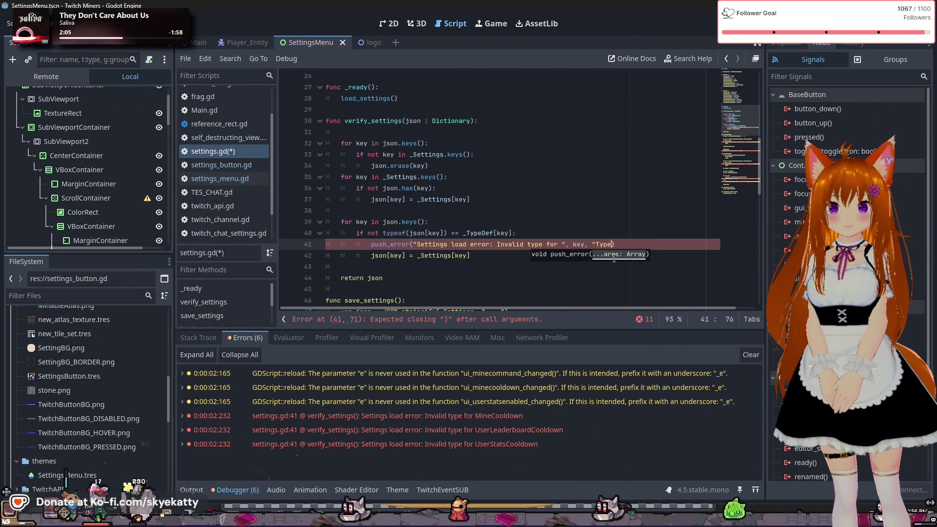
pyautogui.write('", ')
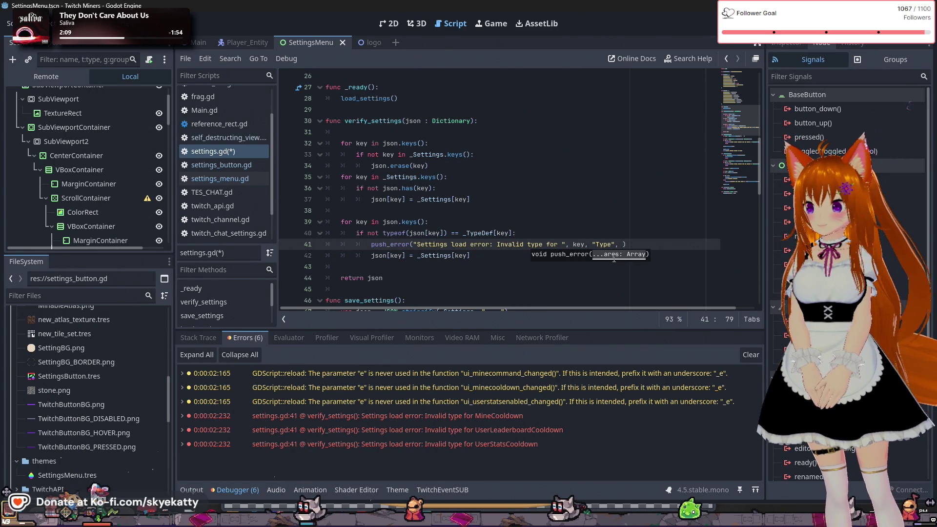
pyautogui.write('type')
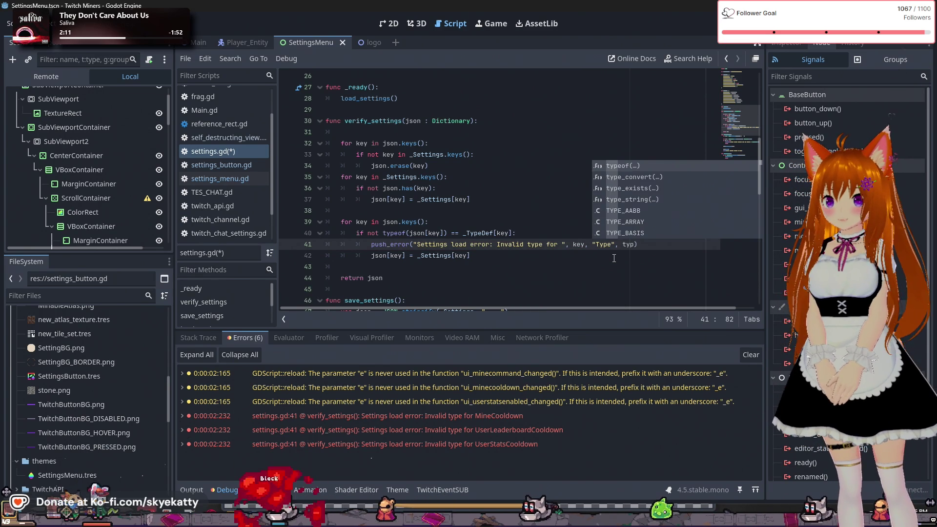
pyautogui.press('Return')
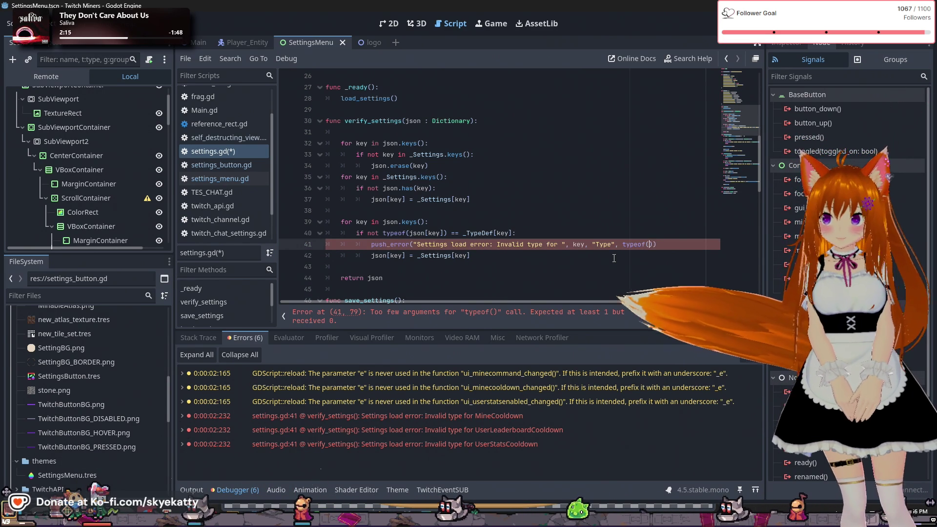
pyautogui.write('json')
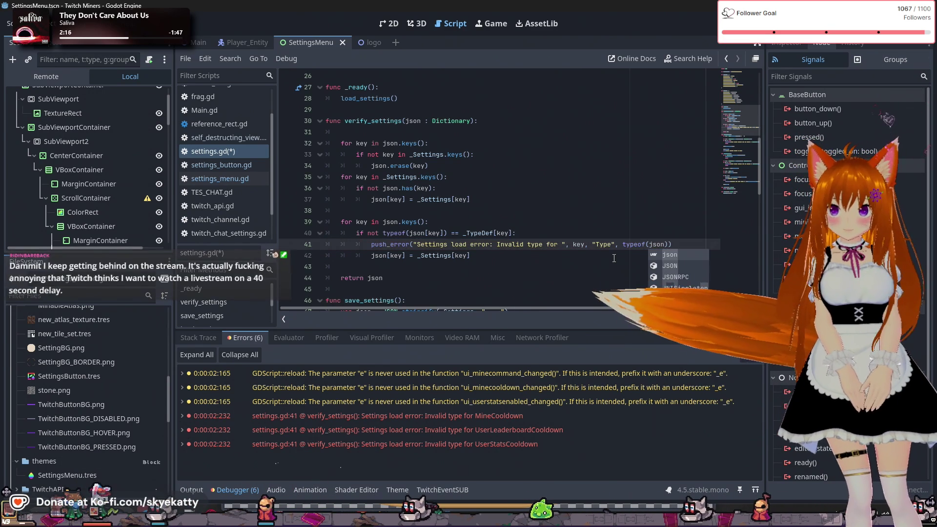
pyautogui.write('[key')
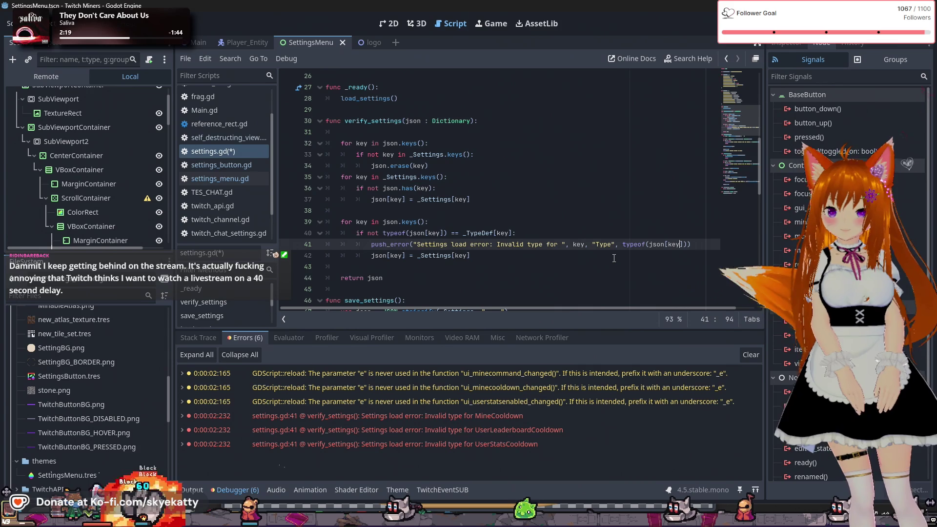
# - Dismiss the autocomplete suggestions and return the caret to the end of line 41
pyautogui.press('Escape')
pyautogui.press('Up')
pyautogui.press('Up')
pyautogui.press('Up')
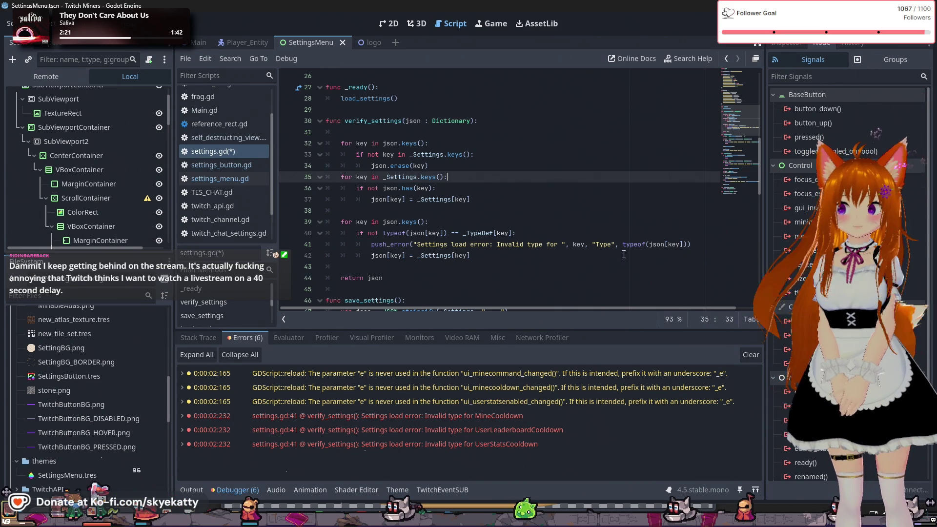
pyautogui.click(689, 248)
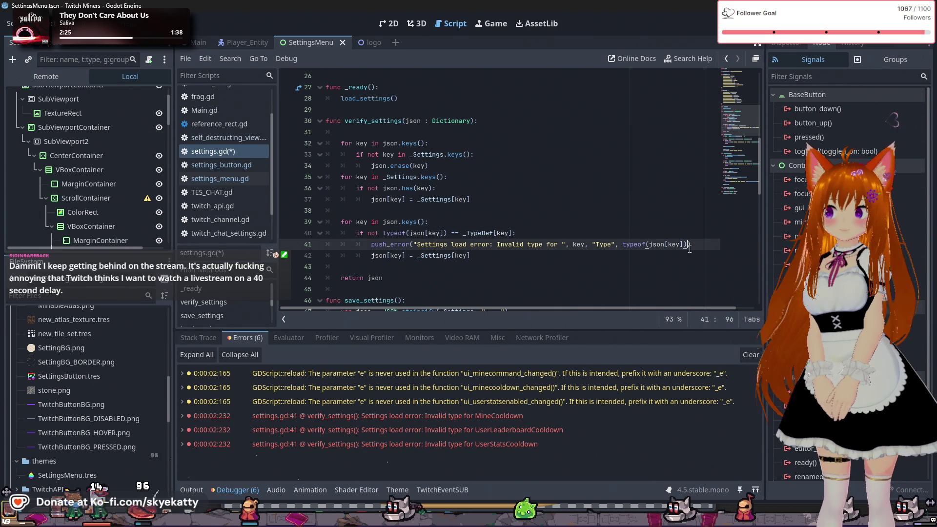
pyautogui.press('Down')
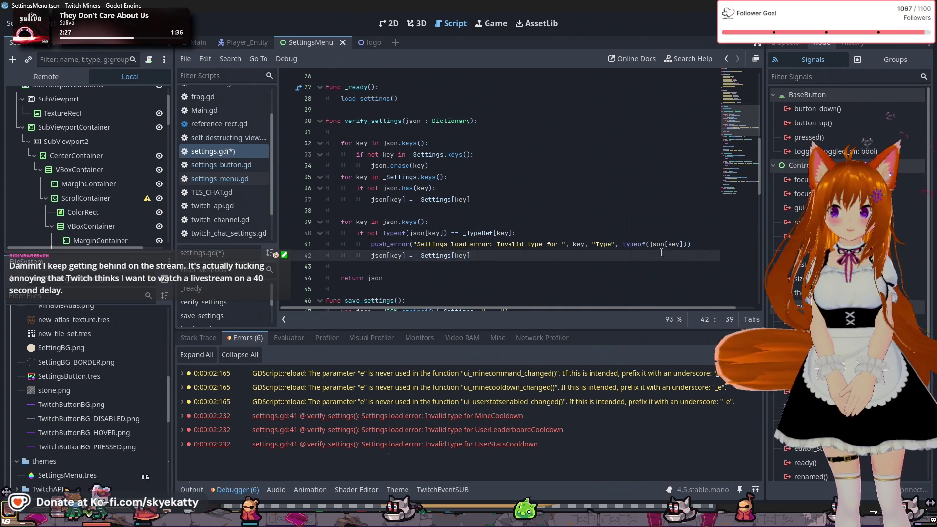
pyautogui.press('Up')
pyautogui.press('Up')
pyautogui.press('Down')
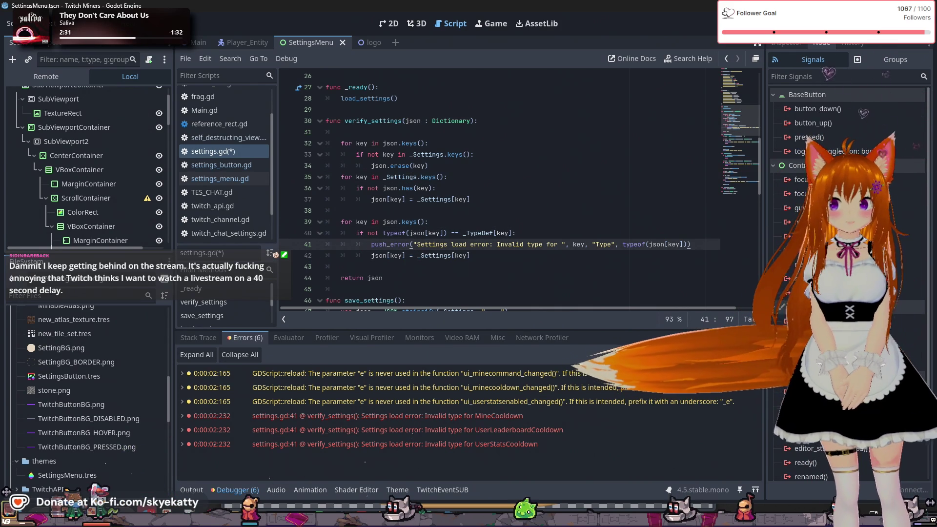
pyautogui.scroll(-1, 83, 166)
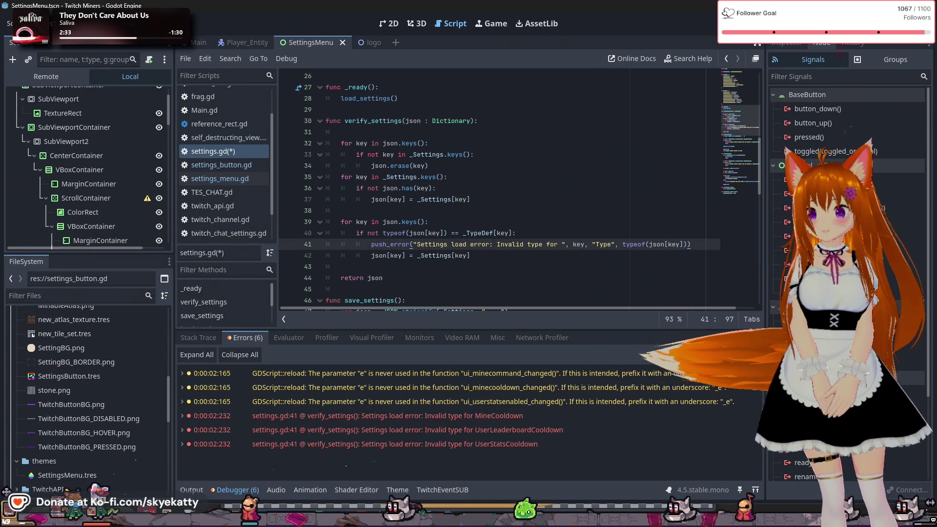
# - Run the game, scroll through the settings menu, and stop it to see cooldown errors report type 3
pyautogui.press('F5')
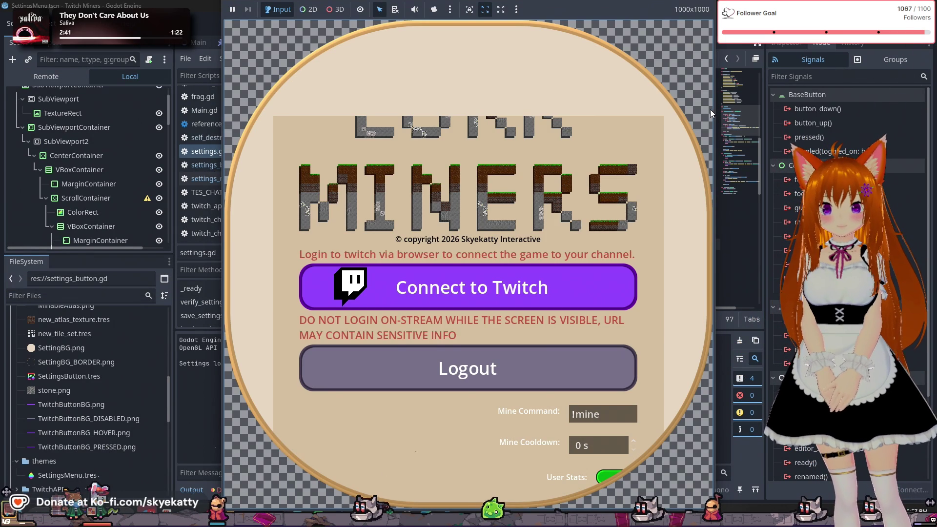
pyautogui.scroll(-5, 620, 213)
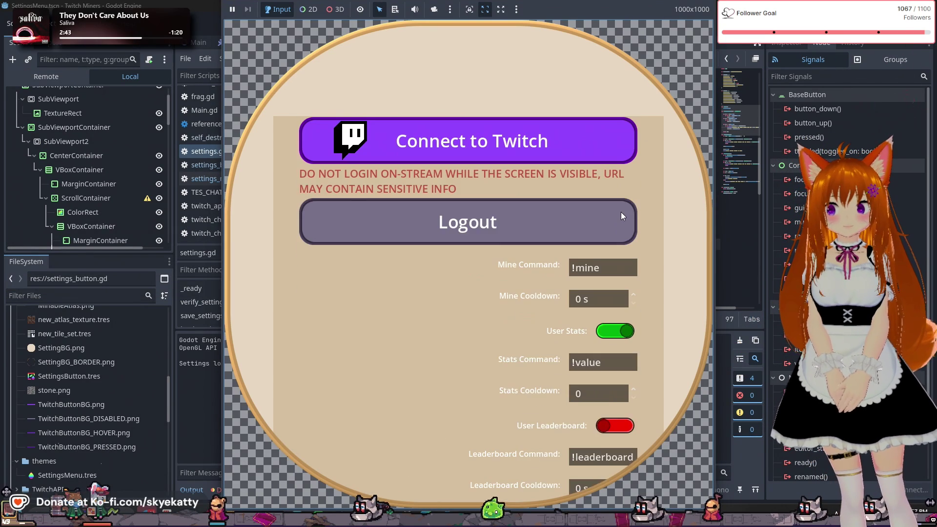
pyautogui.scroll(-1, 615, 216)
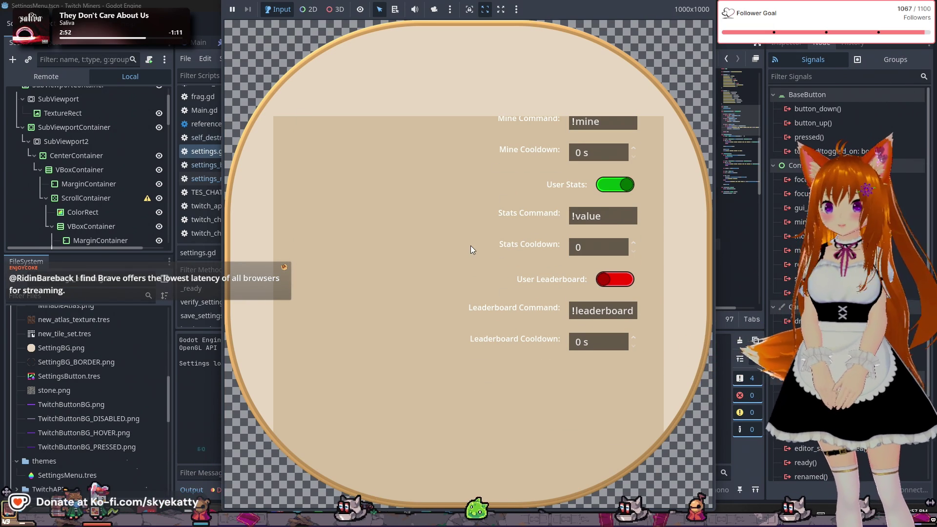
pyautogui.scroll(2, 471, 245)
pyautogui.scroll(1, 470, 242)
pyautogui.press('F8')
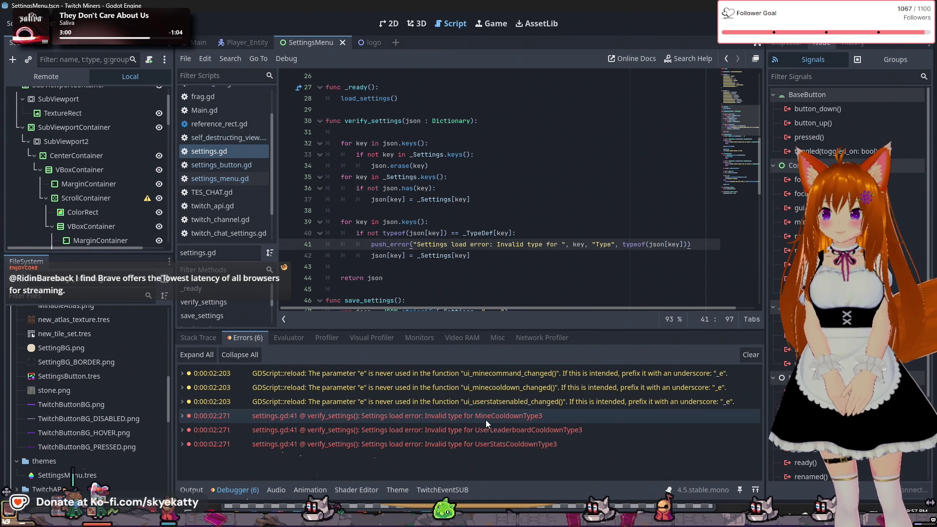
# - Pad the Type label in the line 41 error message with spaces so it reads " Type "
pyautogui.click(611, 244)
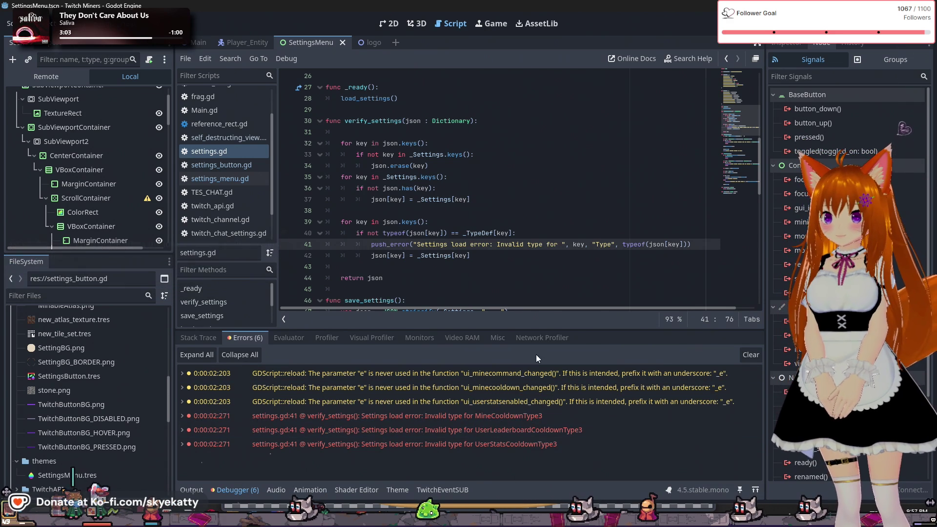
pyautogui.click(595, 244)
pyautogui.click(615, 244)
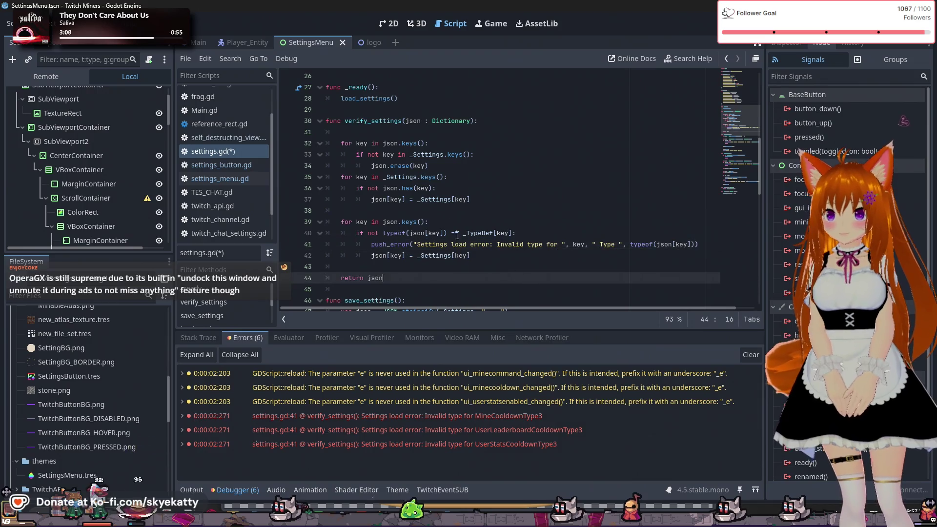
# - Select TYPE_INT on the MineCooldown line of _TypeDef and bring up its context menu
pyautogui.click(561, 255)
pyautogui.press('Up')
pyautogui.press('Up')
pyautogui.press('Up')
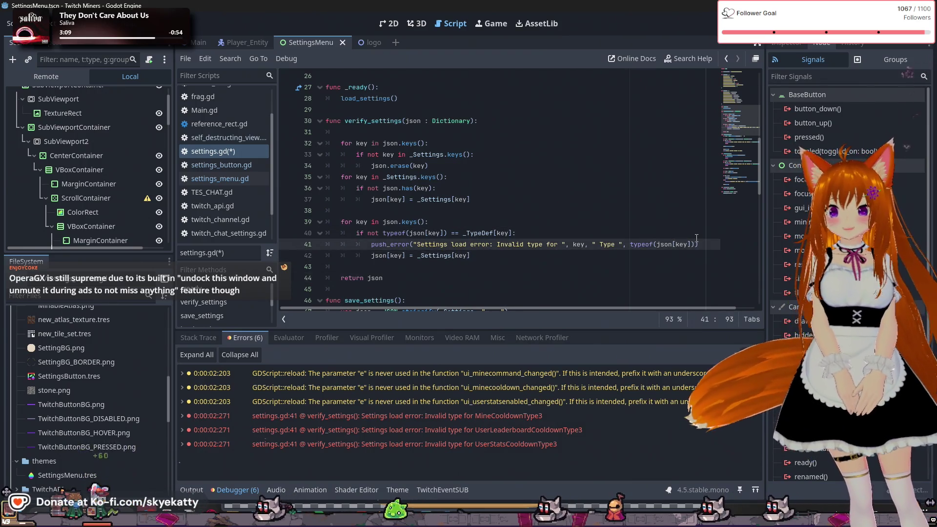
pyautogui.scroll(5, 469, 149)
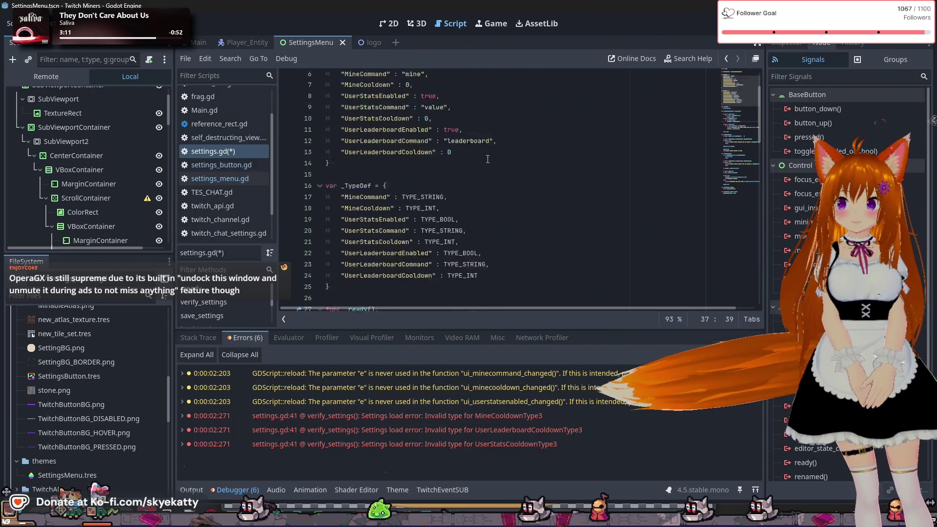
pyautogui.click(421, 143)
pyautogui.press('Down')
pyautogui.press('Down')
pyautogui.doubleClick(427, 155)
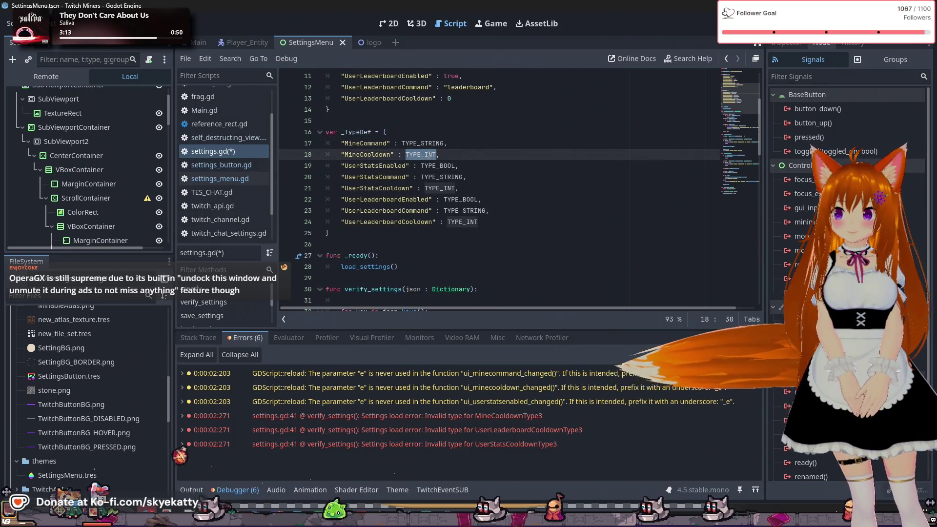
pyautogui.rightClick(423, 155)
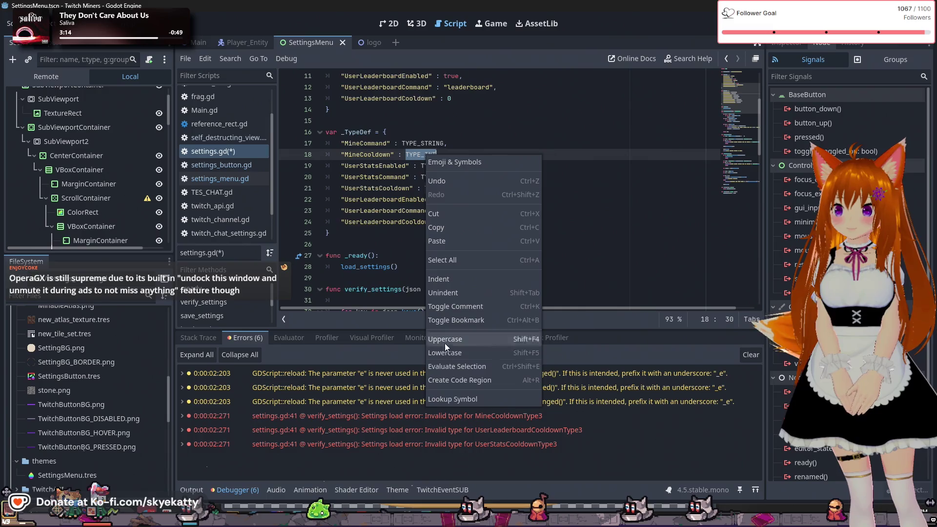
pyautogui.click(460, 398)
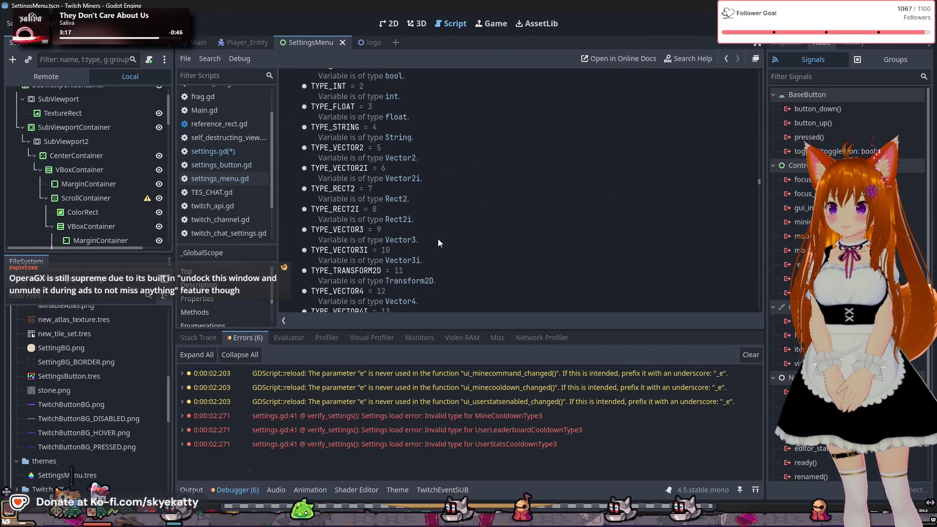
pyautogui.scroll(3, 440, 190)
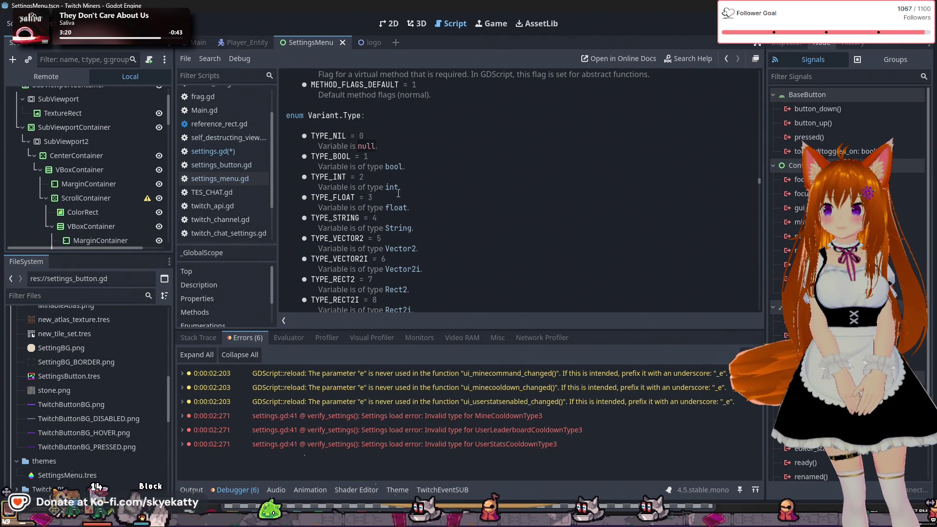
pyautogui.tripleClick(383, 200)
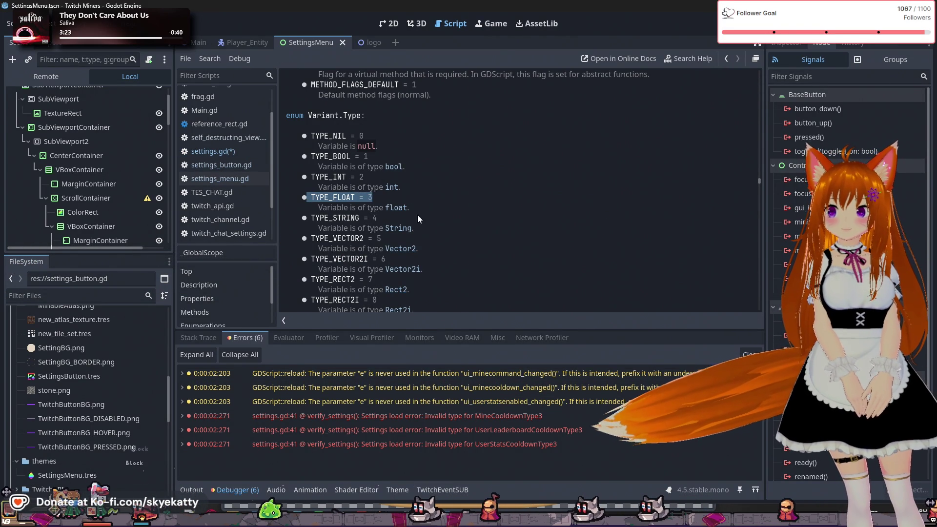
pyautogui.click(466, 202)
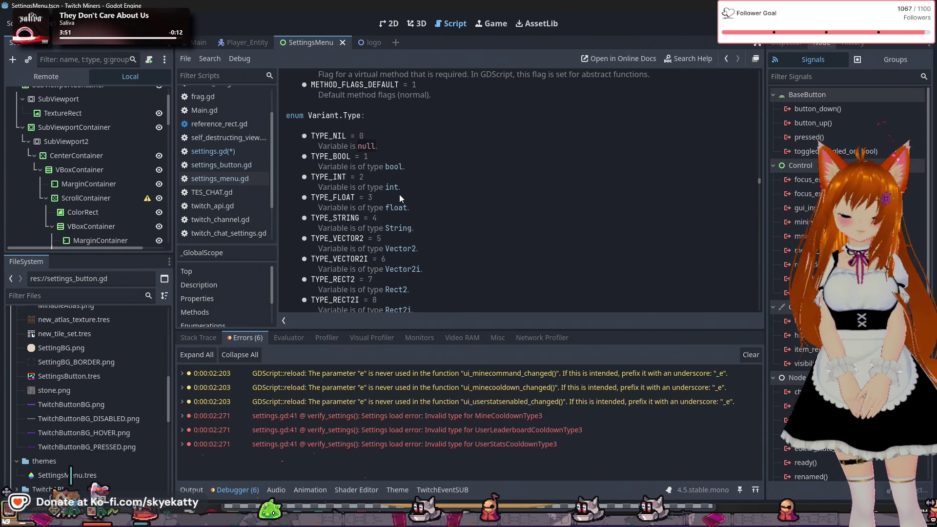
pyautogui.moveTo(372, 42)
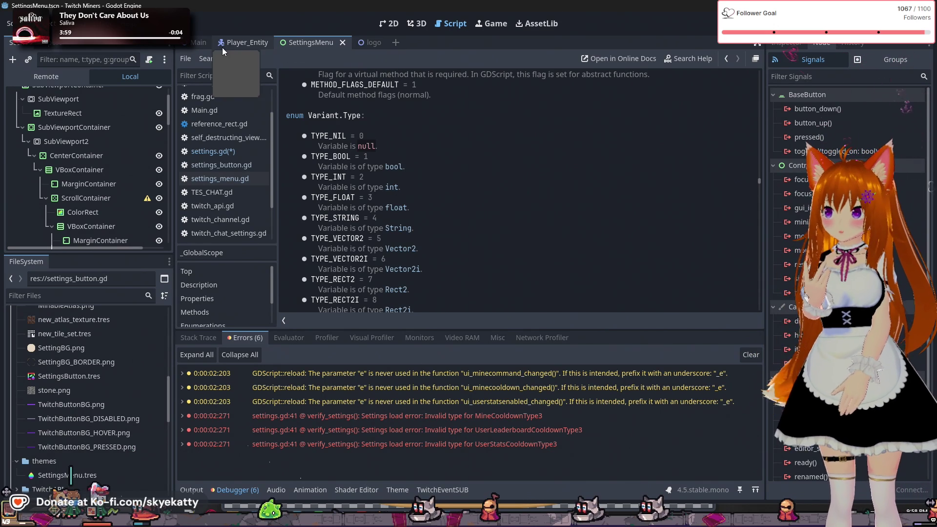
pyautogui.moveTo(199, 41)
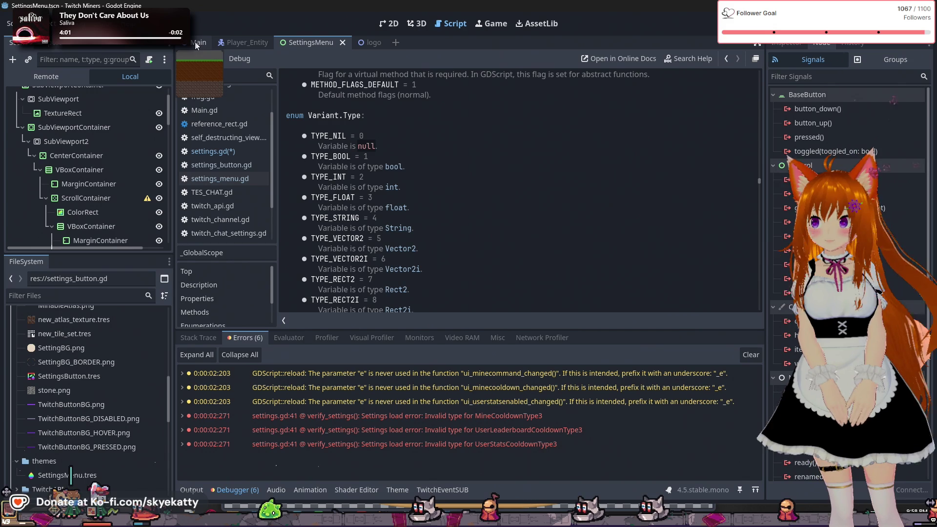
pyautogui.click(366, 43)
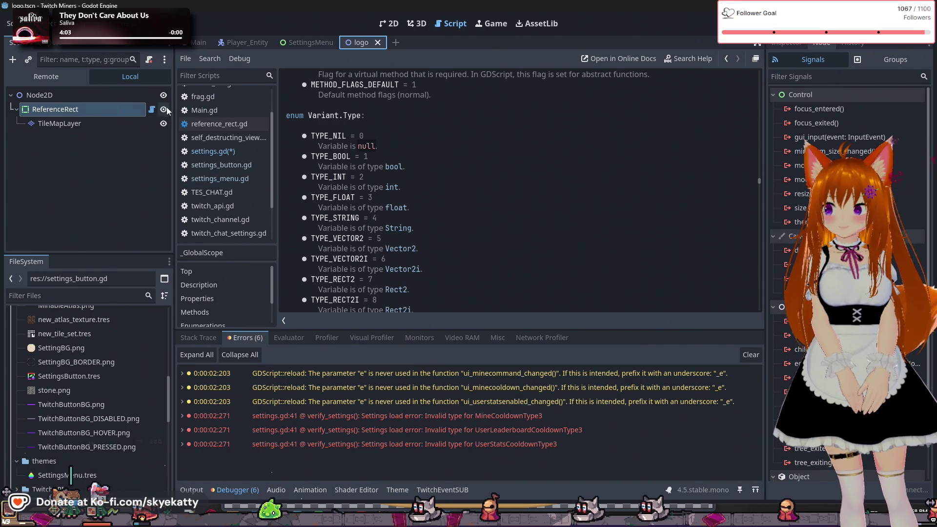
# - Look through settings_button.gd and settings_menu.gd in the script list
pyautogui.click(225, 165)
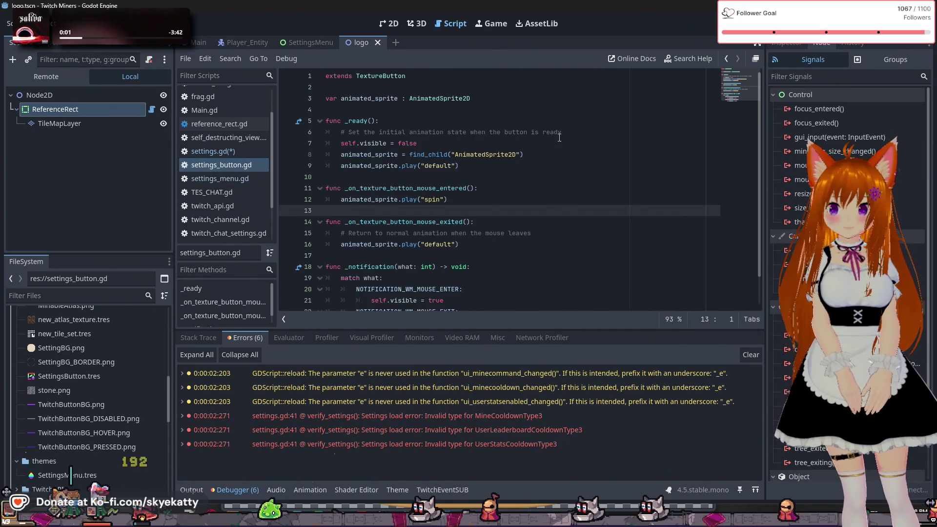
pyautogui.scroll(-1, 472, 144)
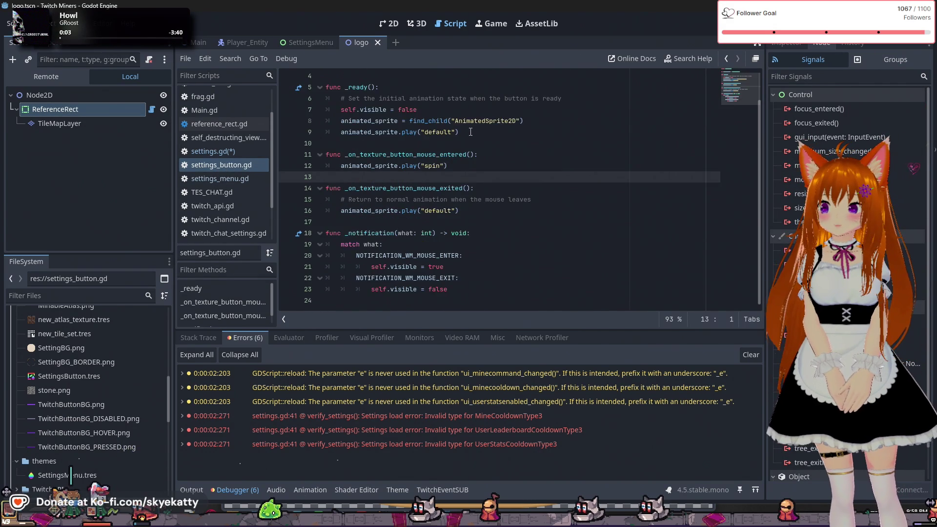
pyautogui.scroll(1, 470, 131)
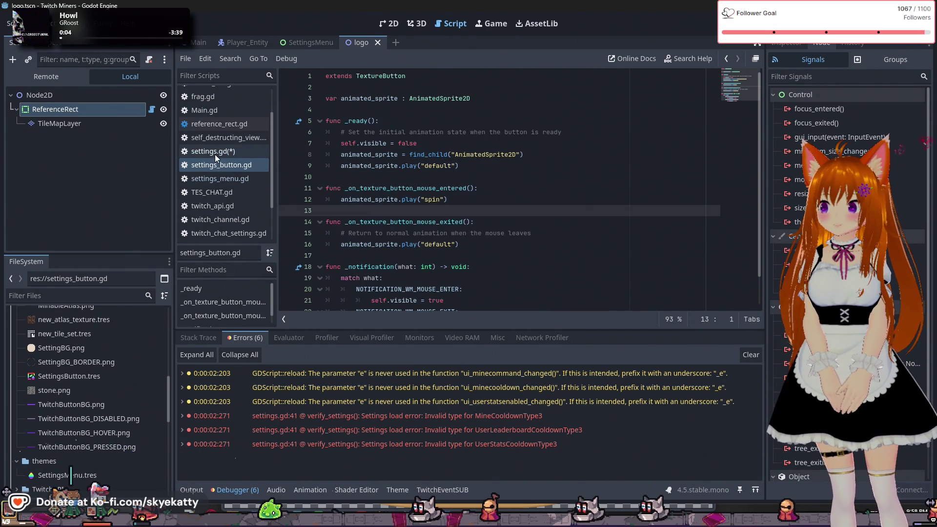
pyautogui.click(242, 177)
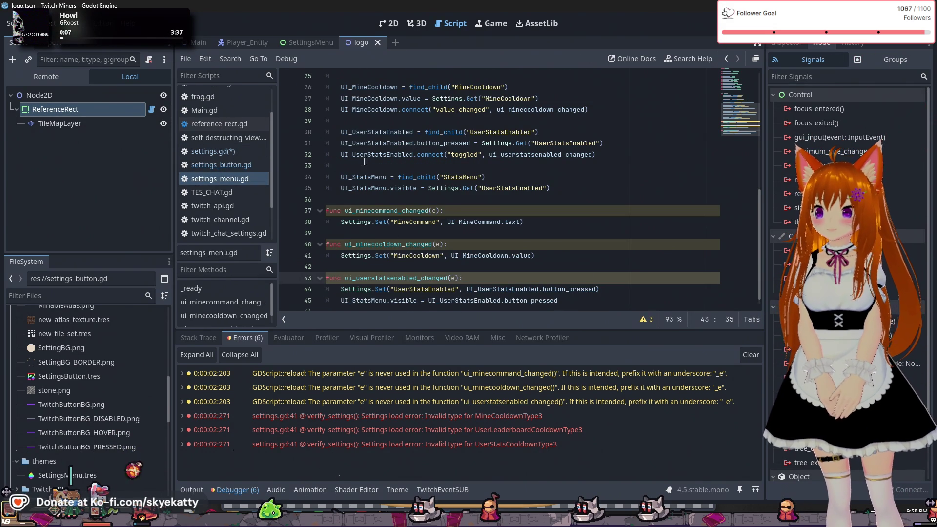
# - In settings.gd's verify_settings, insert a new empty line 41 below the type check
pyautogui.click(229, 152)
pyautogui.scroll(-5, 465, 139)
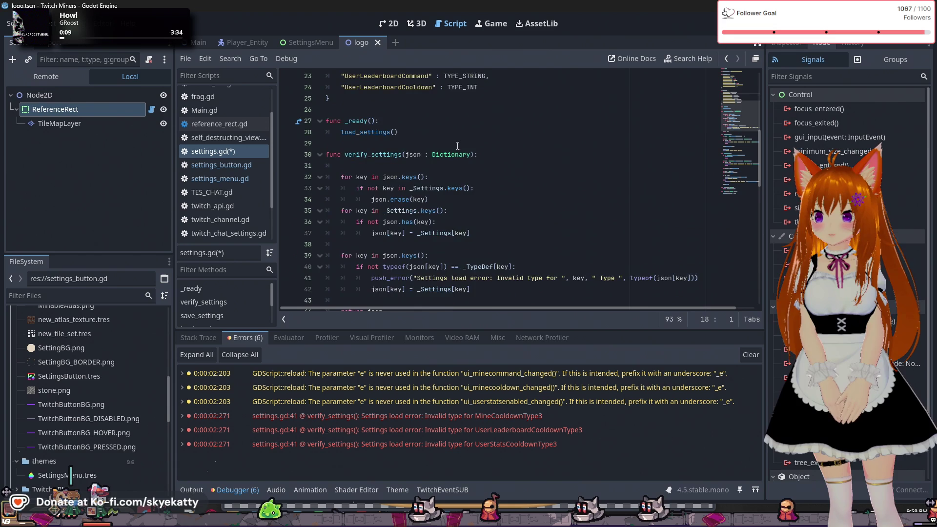
pyautogui.click(452, 185)
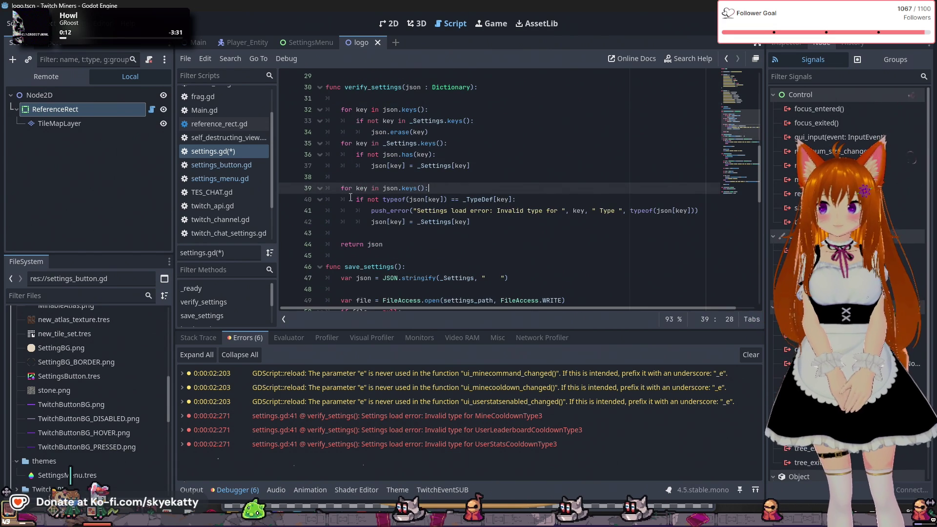
pyautogui.click(535, 196)
pyautogui.scroll(3, 534, 196)
pyautogui.scroll(-3, 535, 173)
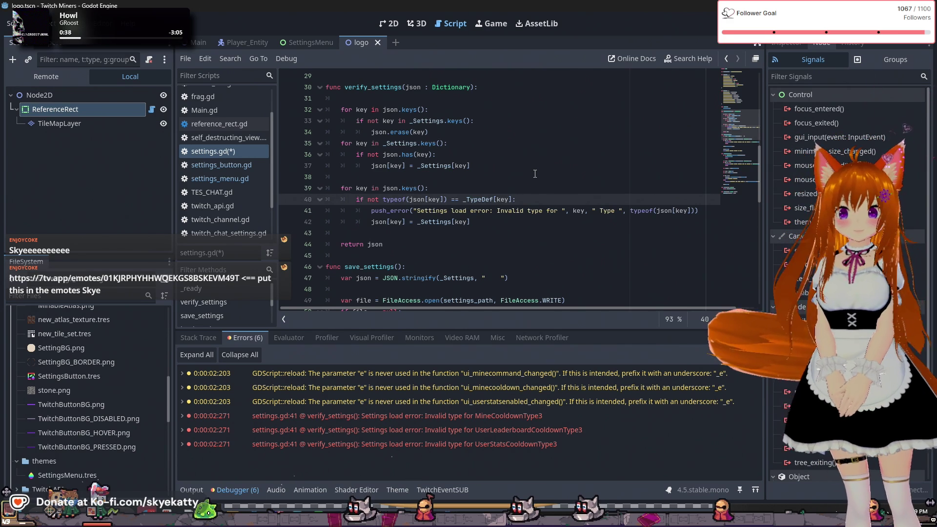
pyautogui.press('Return')
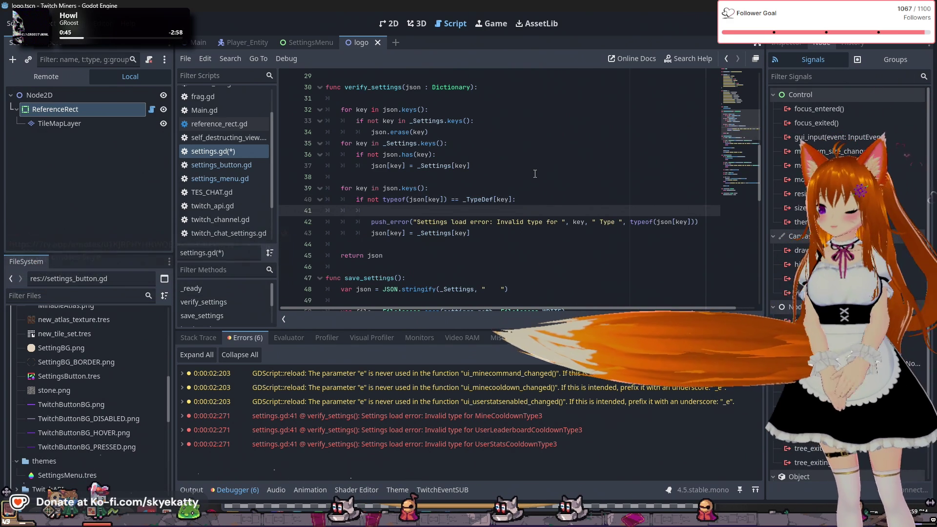
# - Write 'if typeof(jsonp[key]) == TYPE_FLOAT and _TypeDef[key] == TYPE_INT:' on line 41
pyautogui.write('if ')
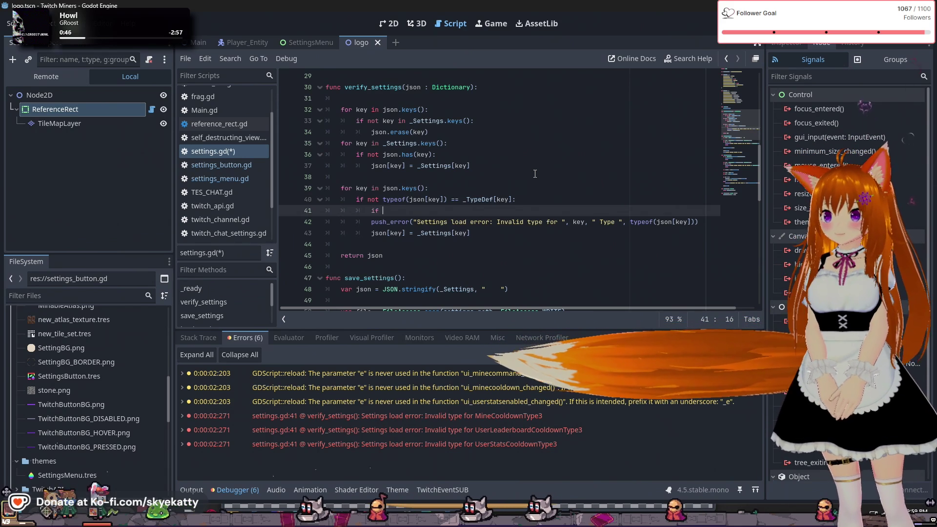
pyautogui.write('type')
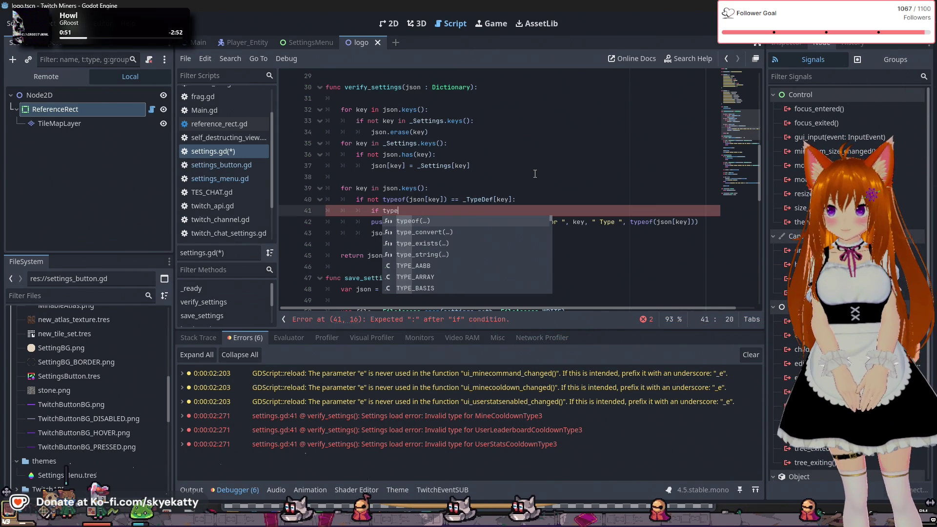
pyautogui.write('of')
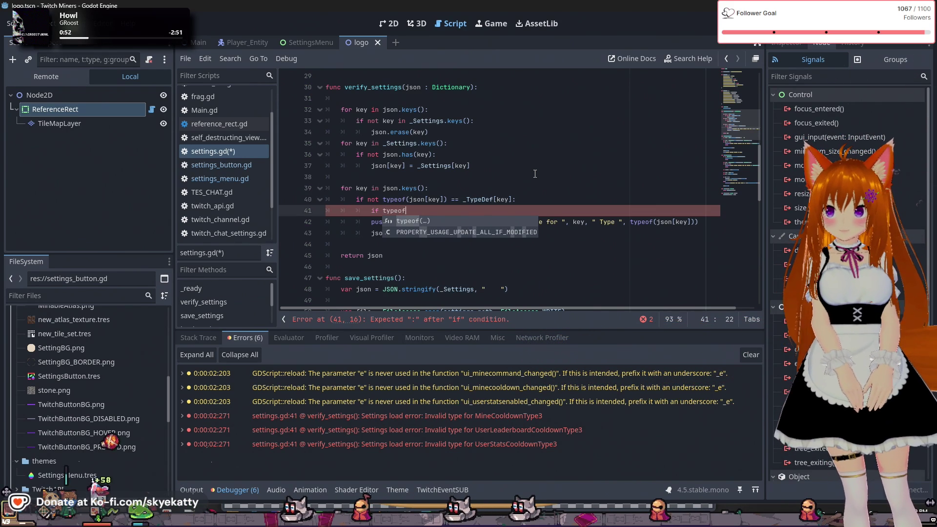
pyautogui.write('(')
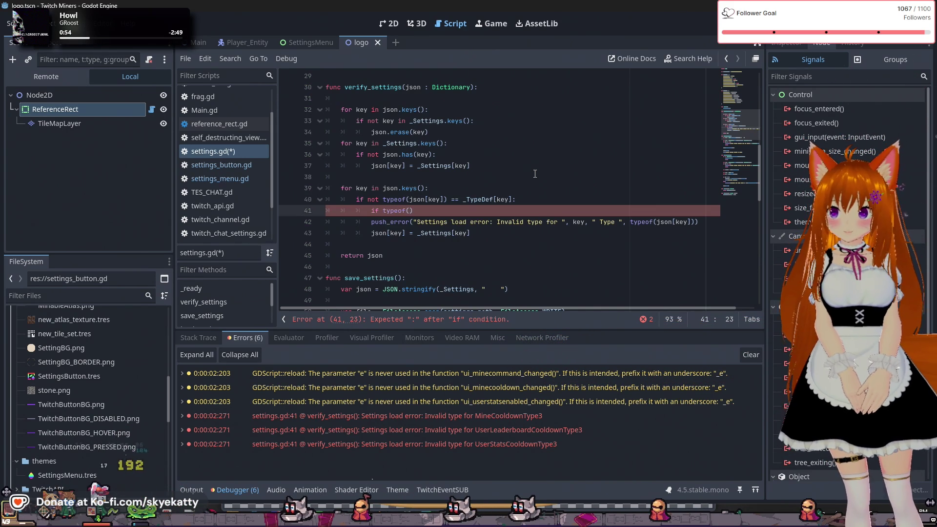
pyautogui.write('j')
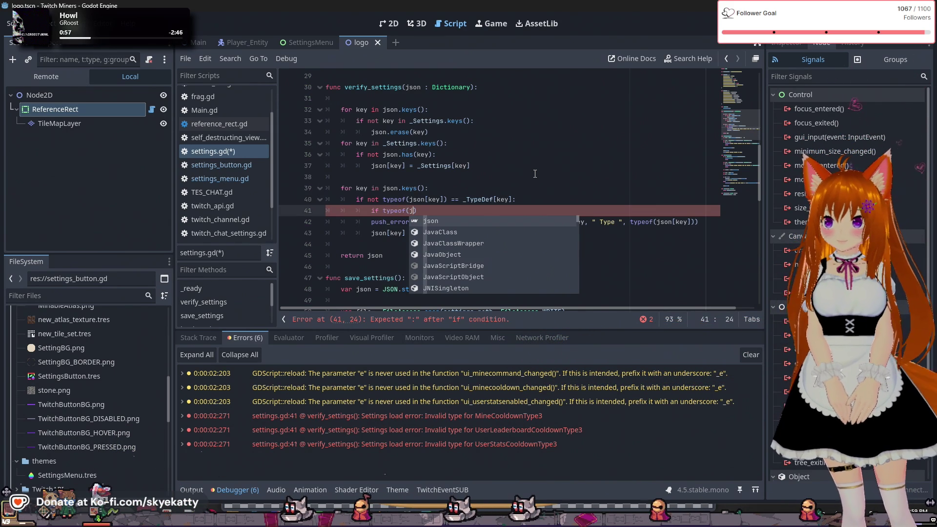
pyautogui.write('so')
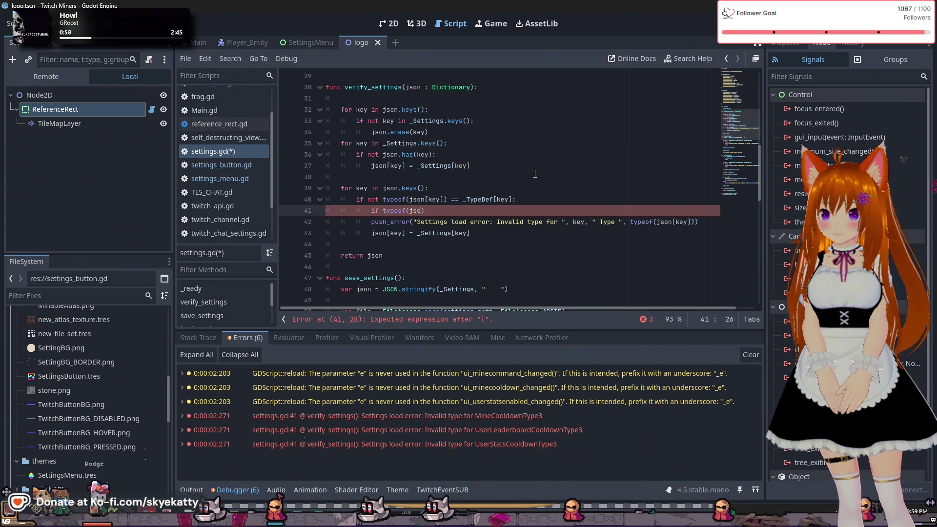
pyautogui.write('np[')
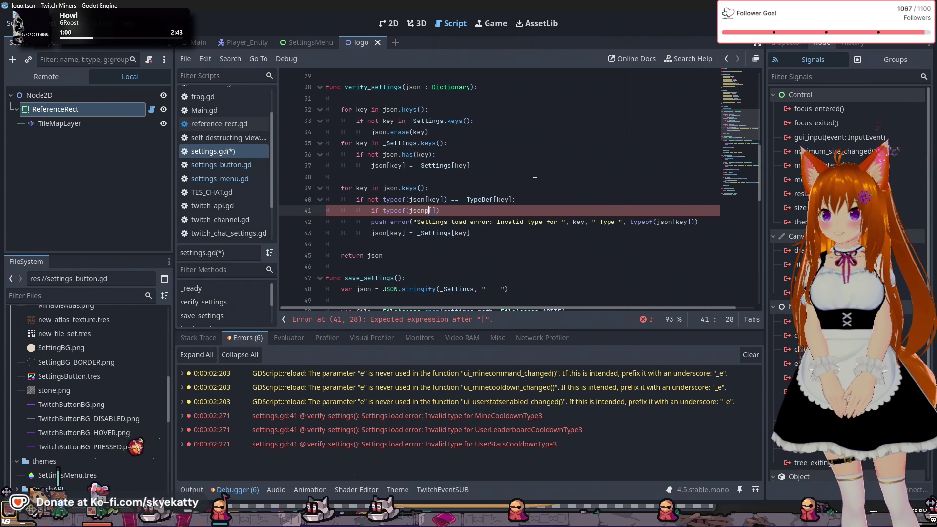
pyautogui.write('key])')
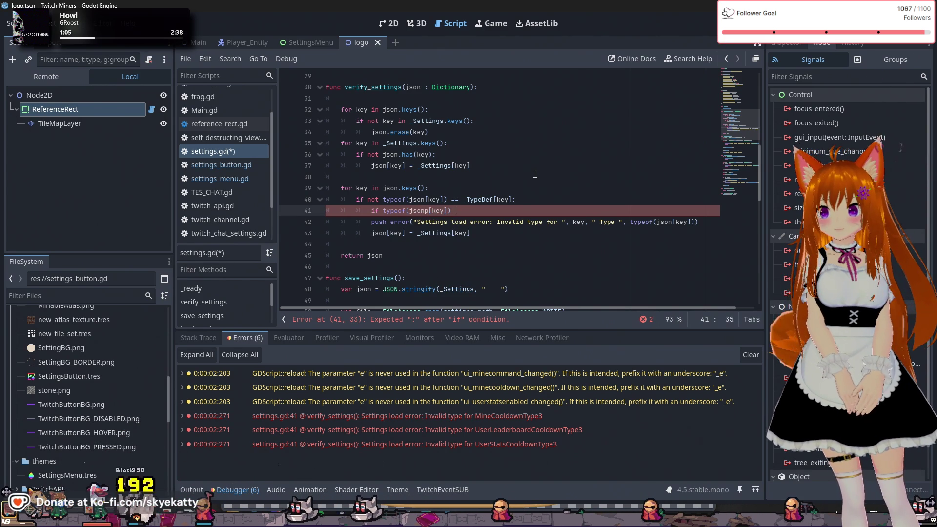
pyautogui.write(' == ')
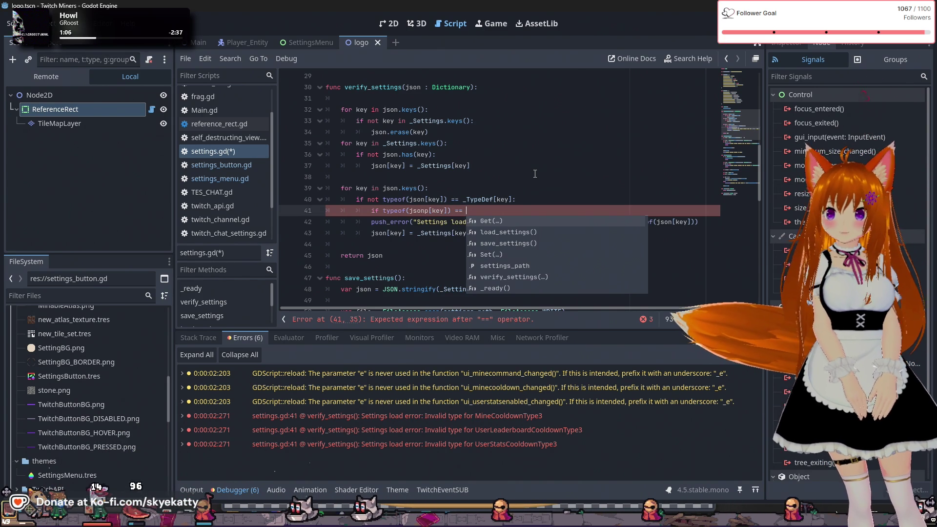
pyautogui.write('TYPE_')
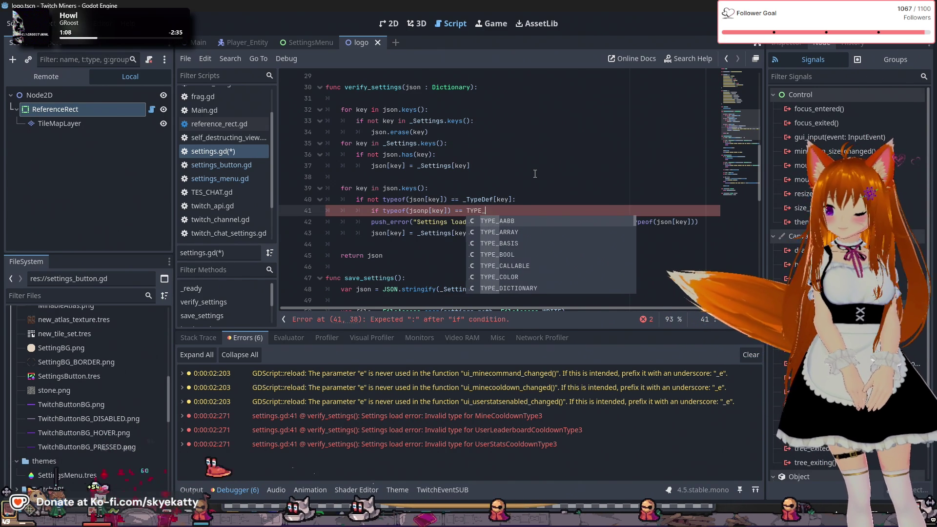
pyautogui.write('FLOAT')
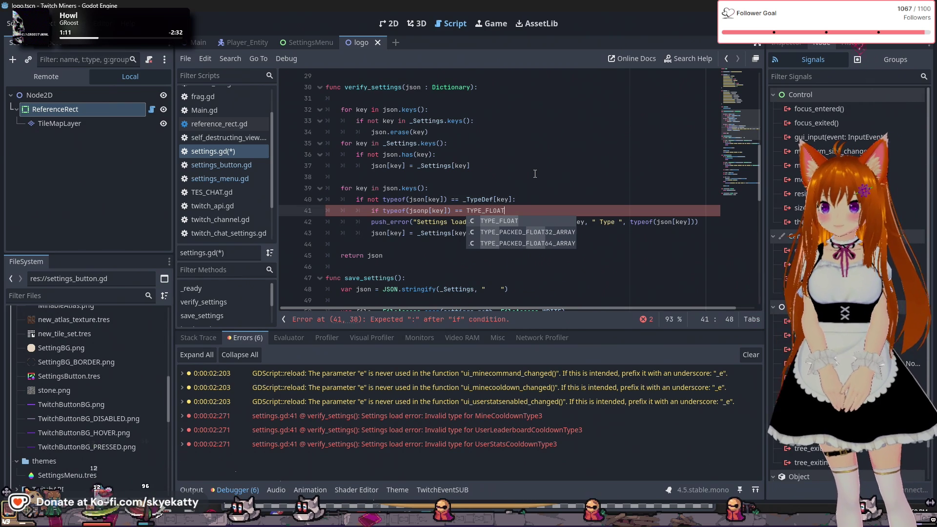
pyautogui.write(' and ')
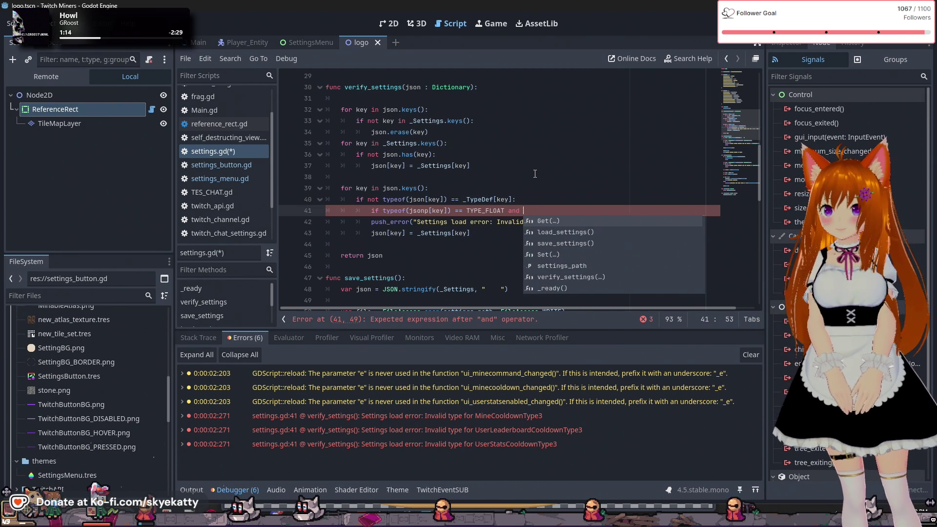
pyautogui.write('_')
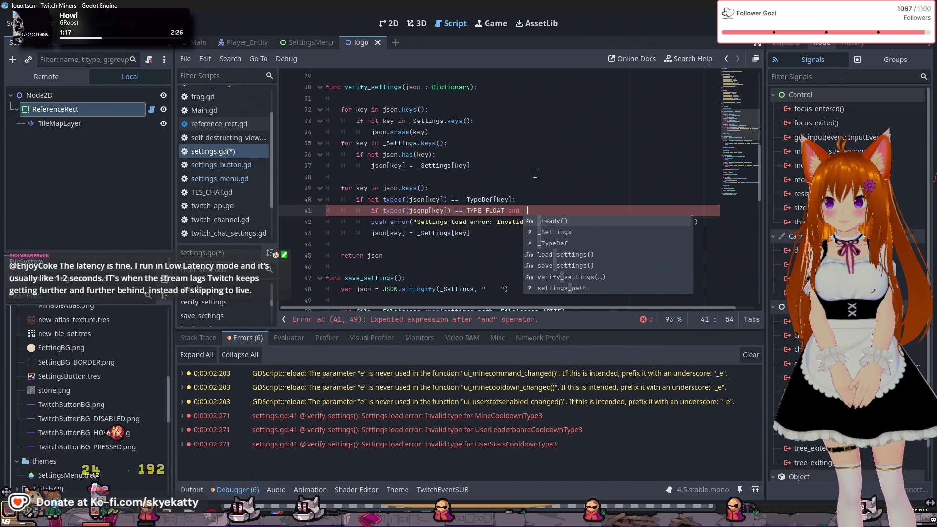
pyautogui.write('Type')
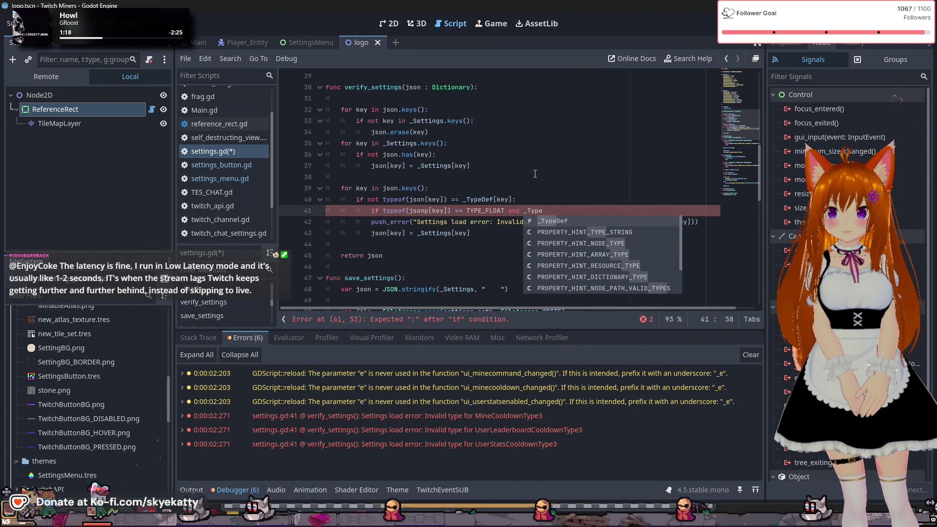
pyautogui.press('Return')
pyautogui.write('[key] ')
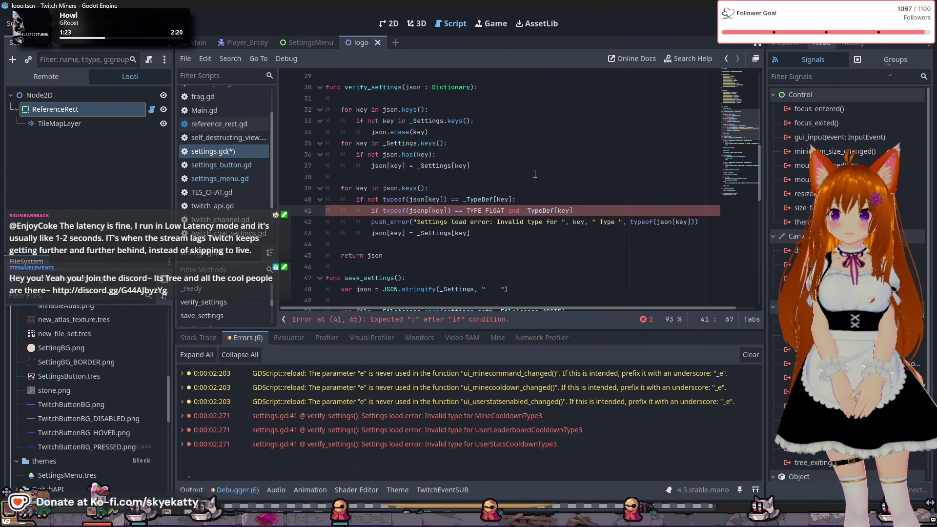
pyautogui.write('== ')
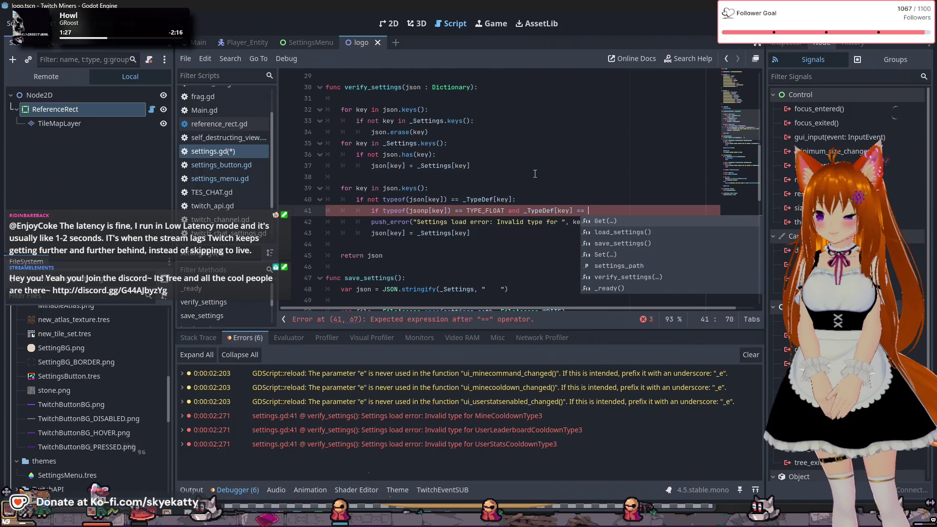
pyautogui.write('TYPE_')
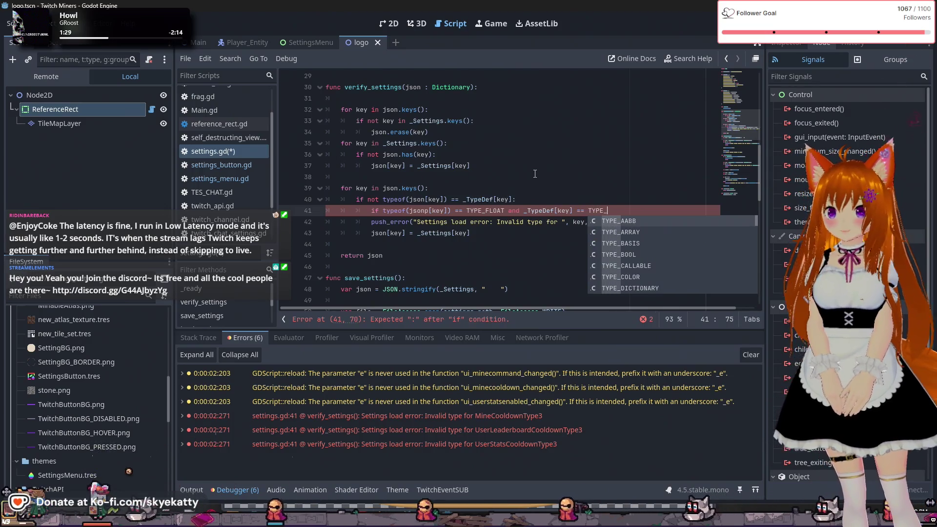
pyautogui.write('INT')
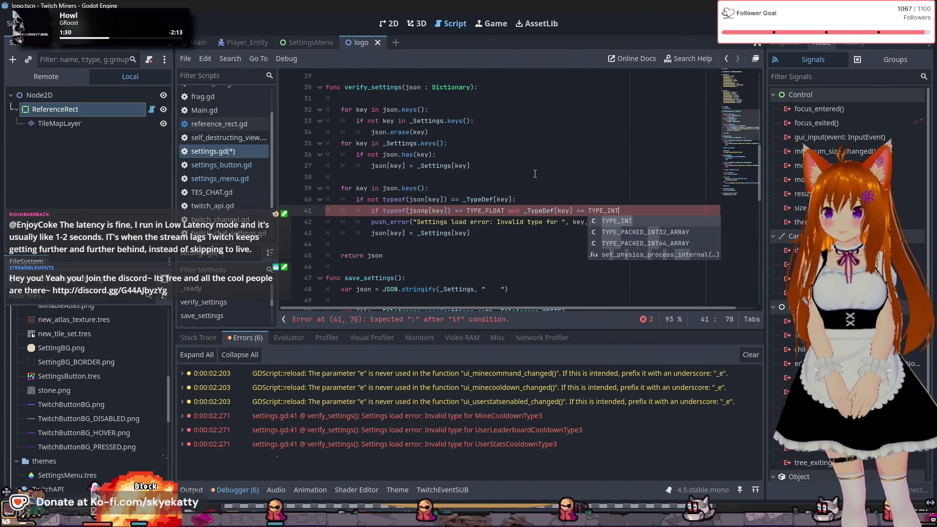
pyautogui.write(':')
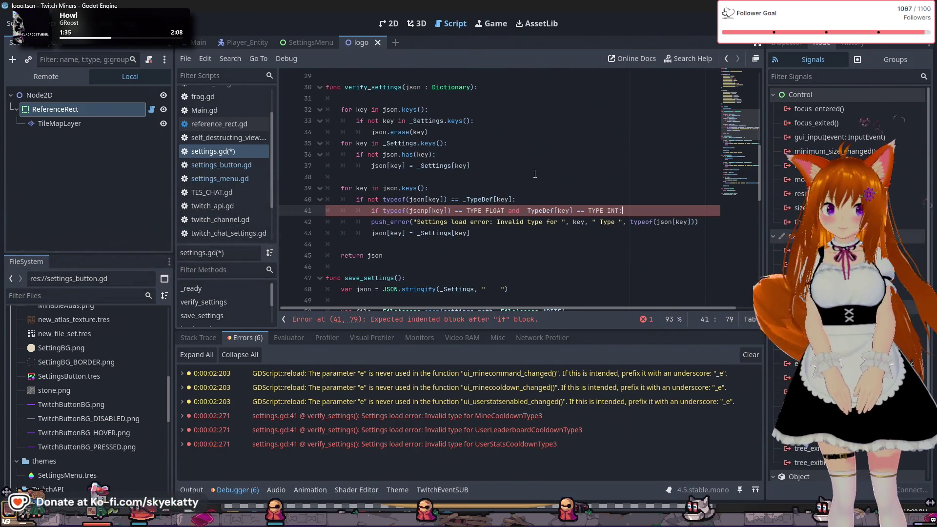
# - Add json[key] = int(json[key]) under the TYPE_FLOAT check
pyautogui.press('Return')
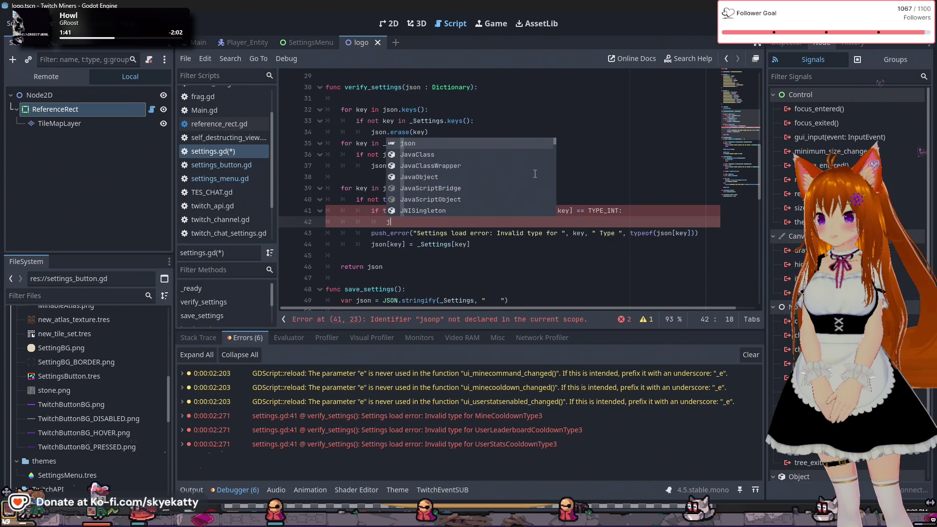
pyautogui.write('son[]')
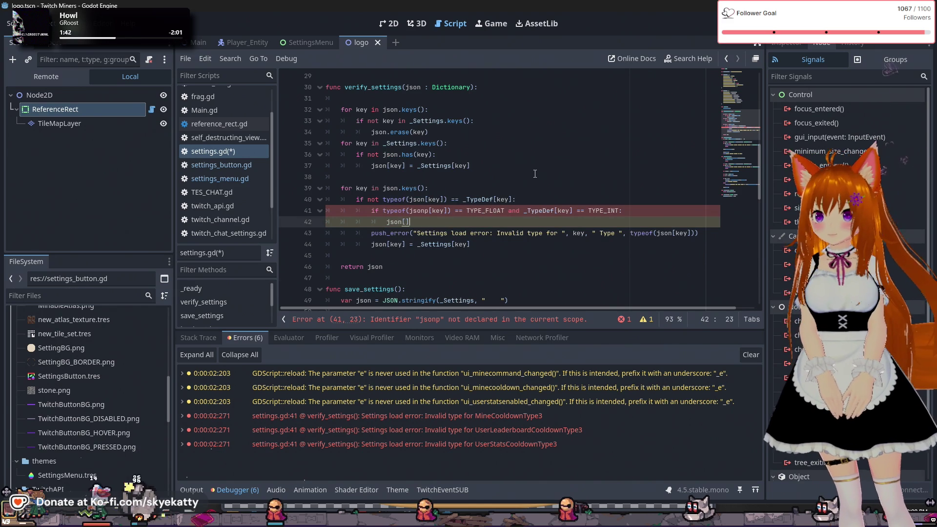
pyautogui.press('Up')
pyautogui.press('Down')
pyautogui.press('Left')
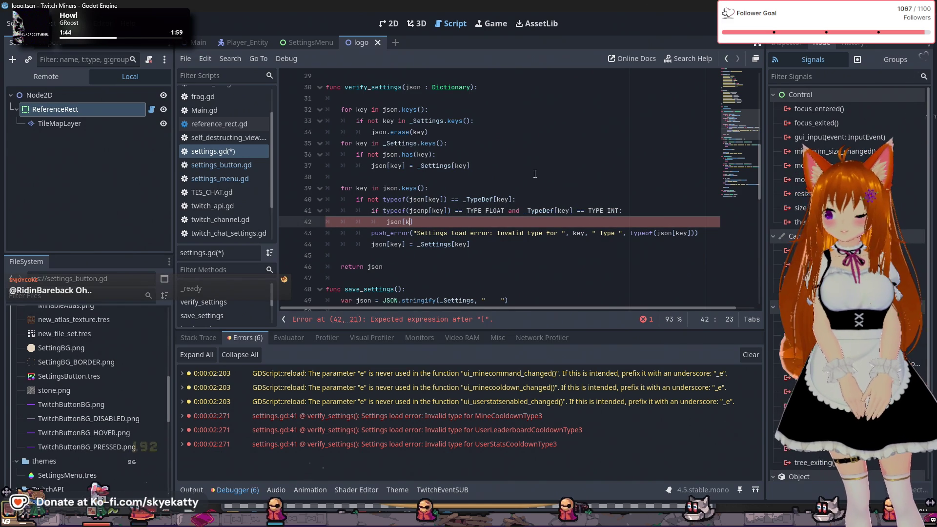
pyautogui.write('key] = INT')
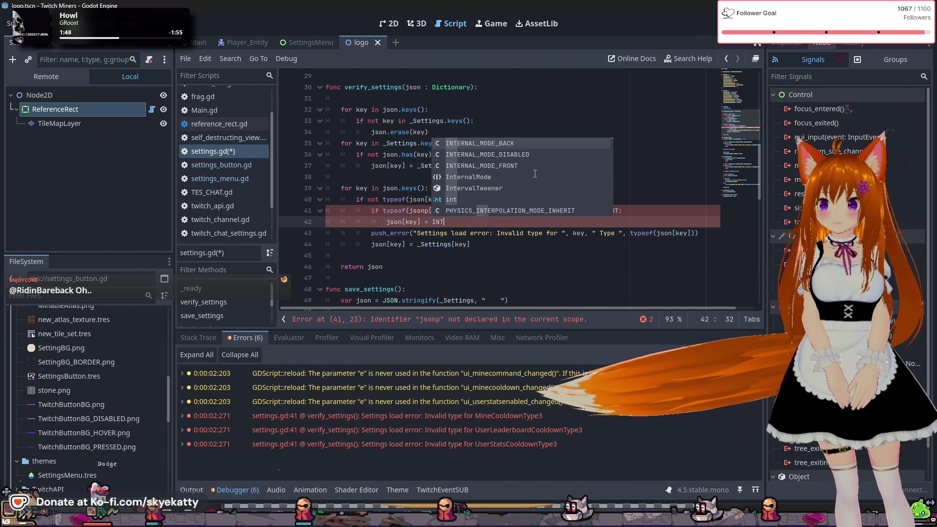
pyautogui.press('BackSpace')
pyautogui.press('BackSpace')
pyautogui.press('BackSpace')
pyautogui.write('ne')
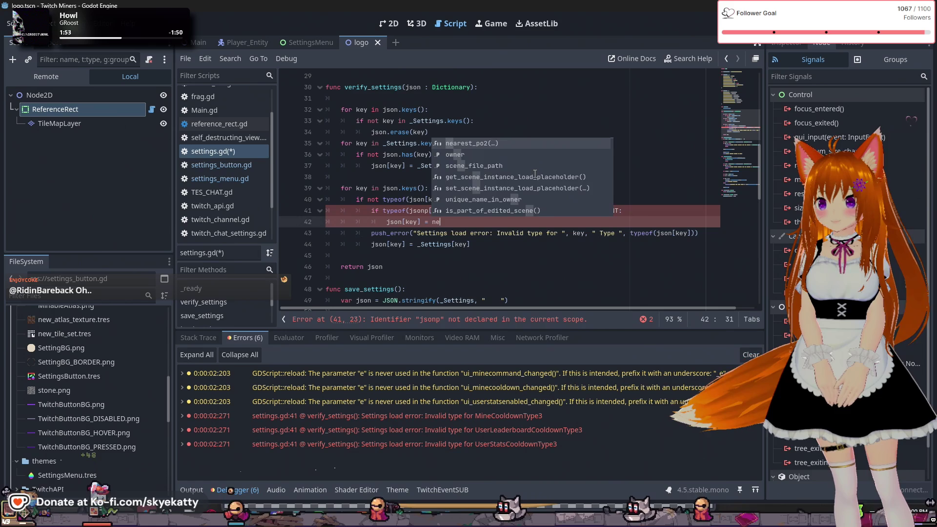
pyautogui.press('BackSpace')
pyautogui.press('BackSpace')
pyautogui.write('int')
pyautogui.press('Return')
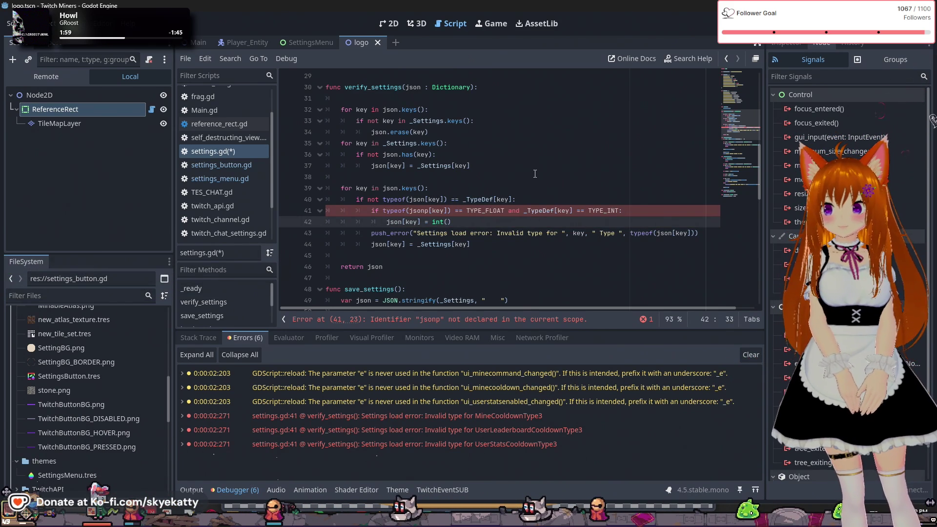
pyautogui.write('json')
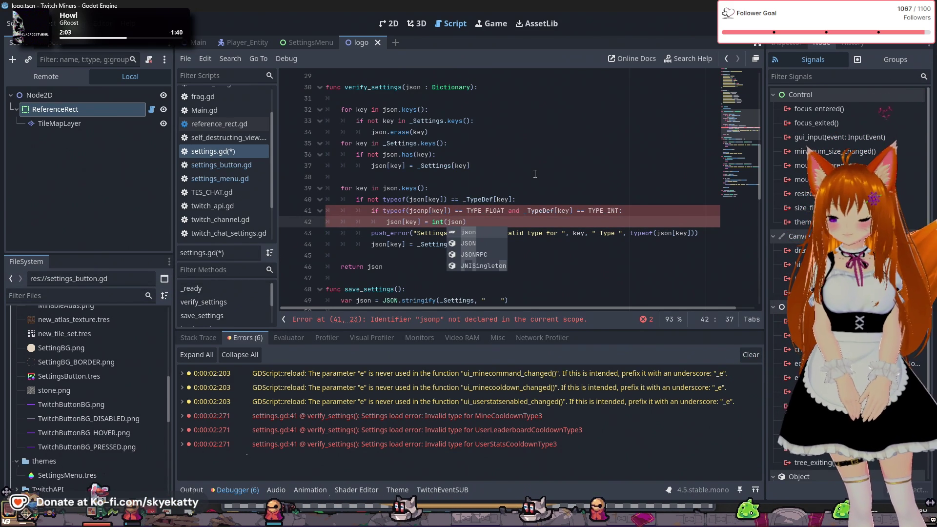
pyautogui.write('[key')
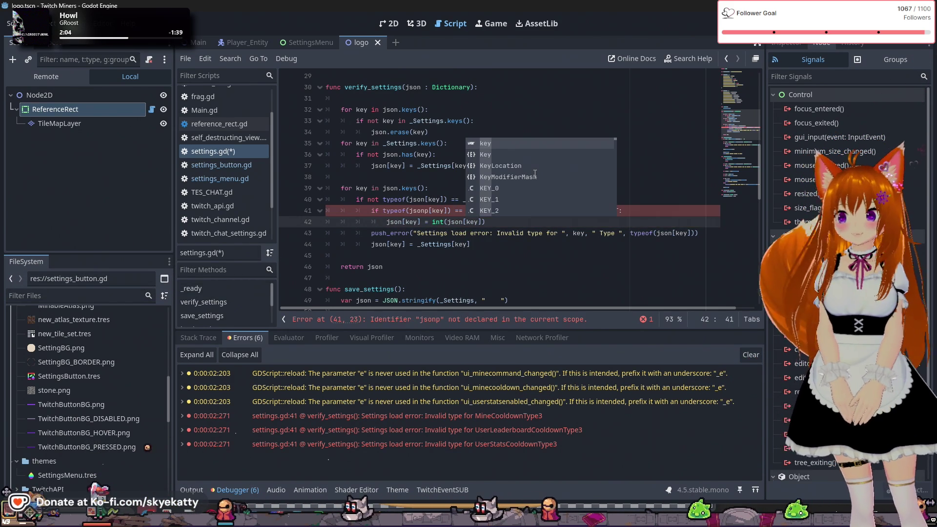
pyautogui.press('Escape')
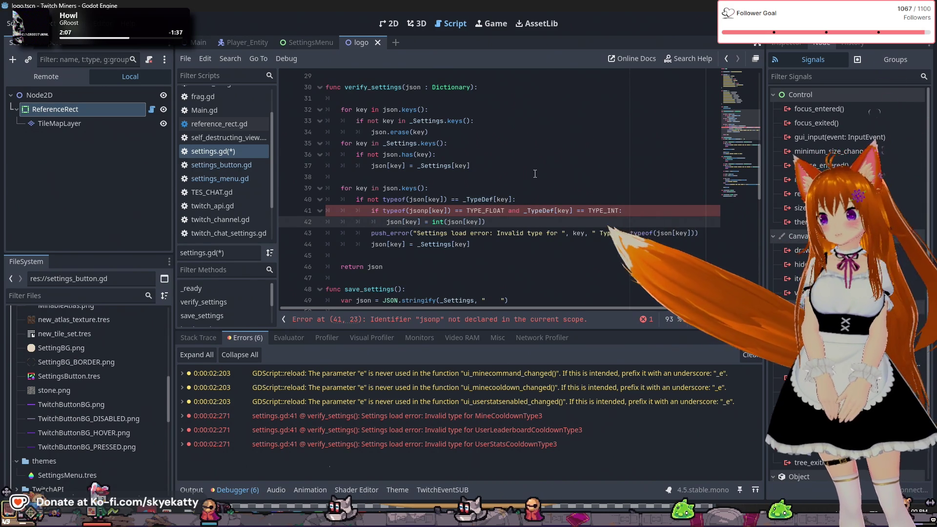
pyautogui.press('Down')
pyautogui.press('Down')
pyautogui.press('Down')
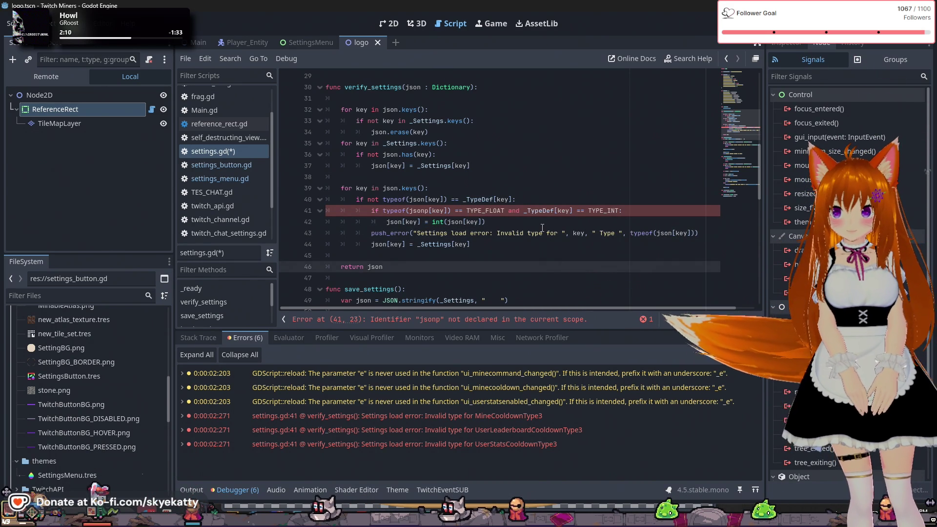
# - Correct the typo jsonp to json in the float check line
pyautogui.click(646, 212)
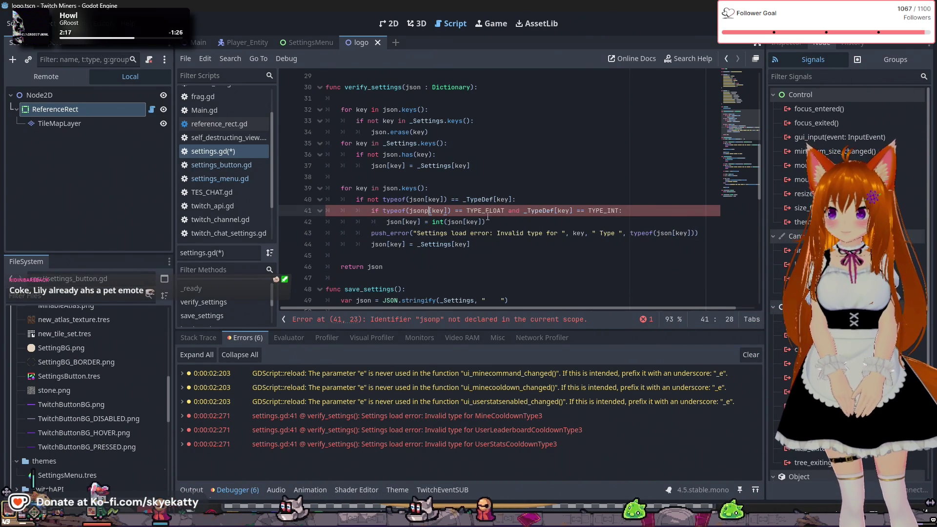
pyautogui.click(429, 210)
pyautogui.press('BackSpace')
# - Put the error and reset lines under a new else: branch, save settings.gd, and run the game
pyautogui.click(447, 232)
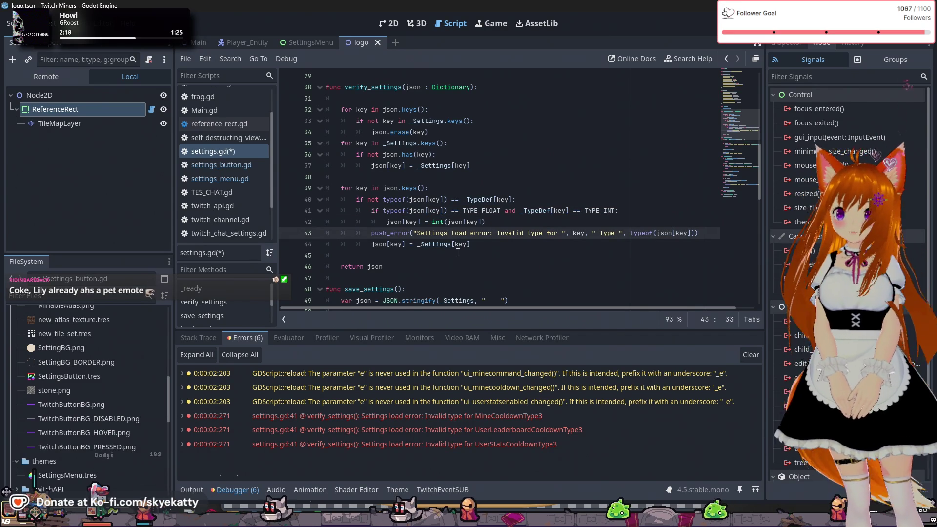
pyautogui.click(498, 222)
pyautogui.press('Return')
pyautogui.press('BackSpace')
pyautogui.write('else')
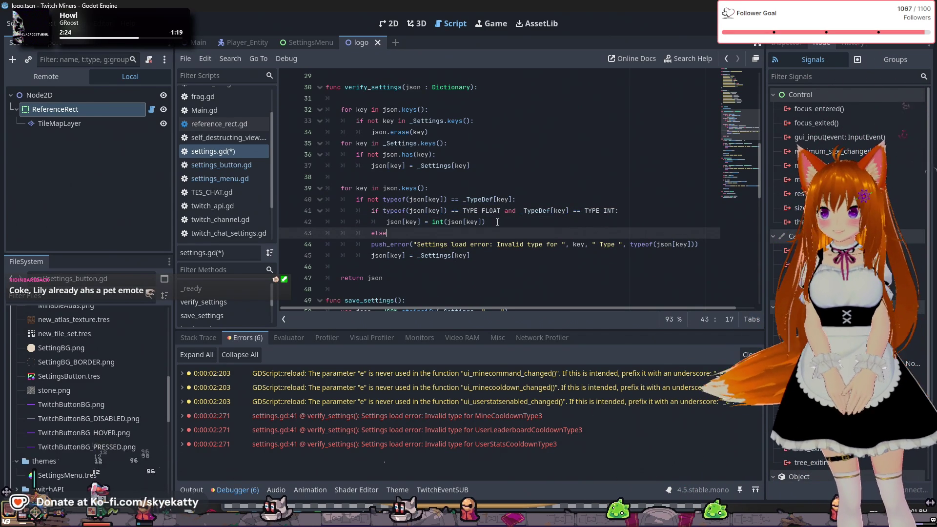
pyautogui.write(':')
pyautogui.moveTo(370, 245); pyautogui.dragTo(499, 258)
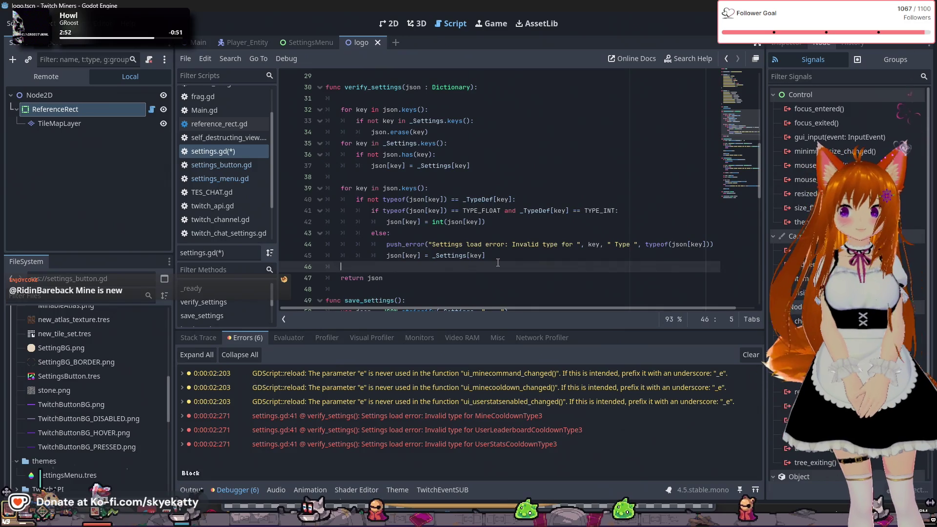
pyautogui.press('Tab')
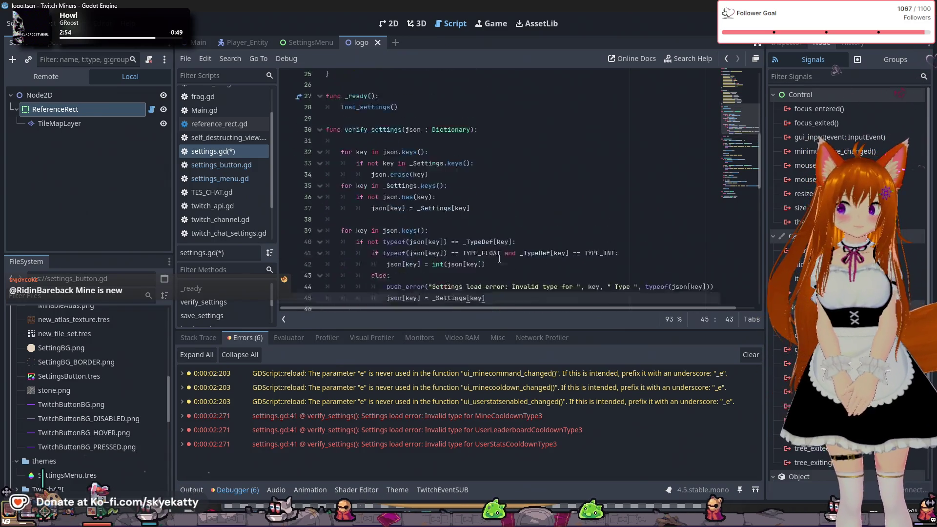
pyautogui.hotkey('ctrl', 's')
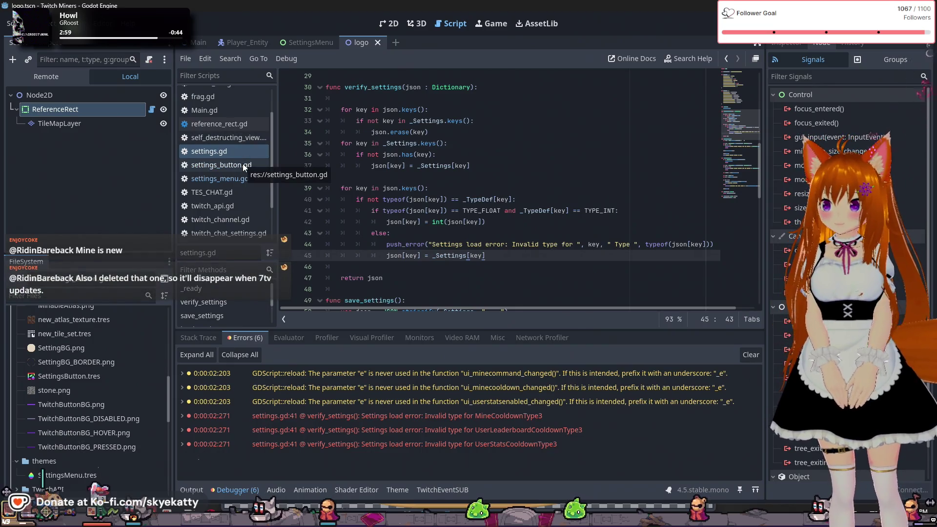
pyautogui.press('F5')
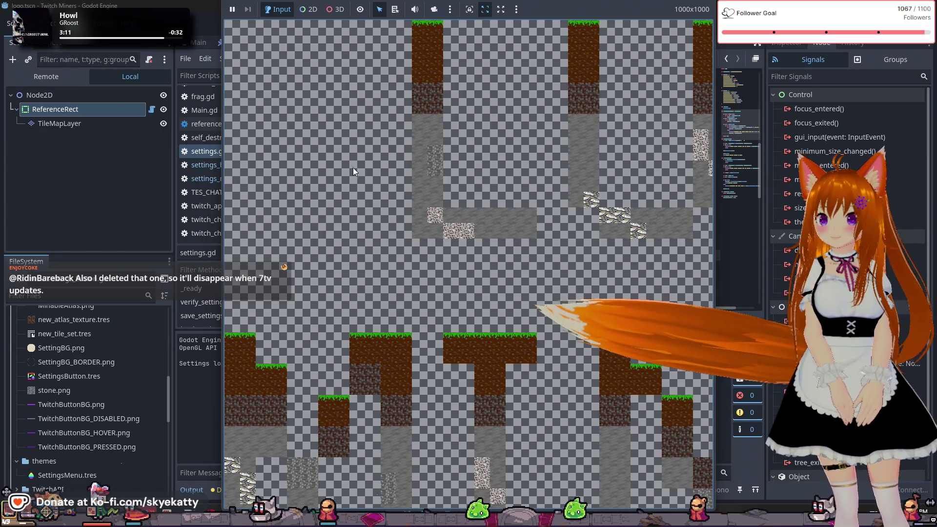
# - Confirm the Output log shows 'Settings loaded!' and check the Debugger for load errors
pyautogui.click(159, 444)
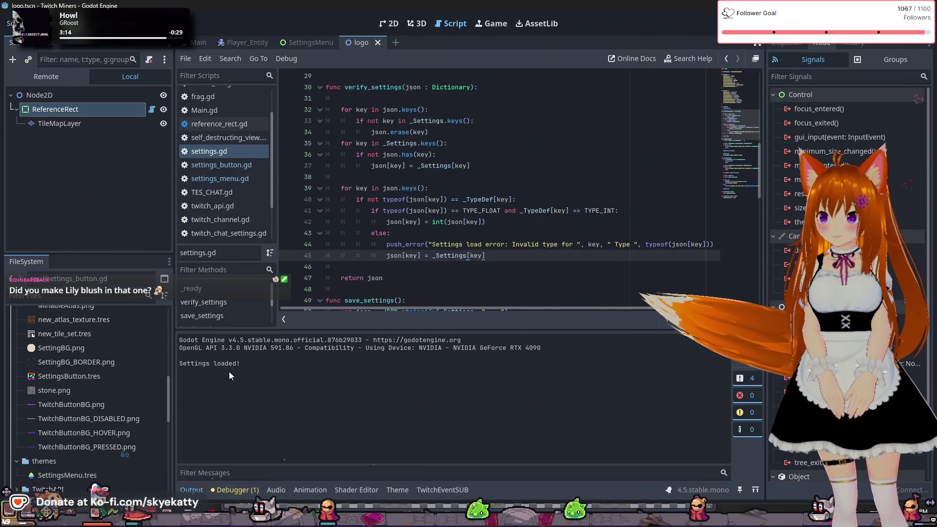
pyautogui.tripleClick(205, 362)
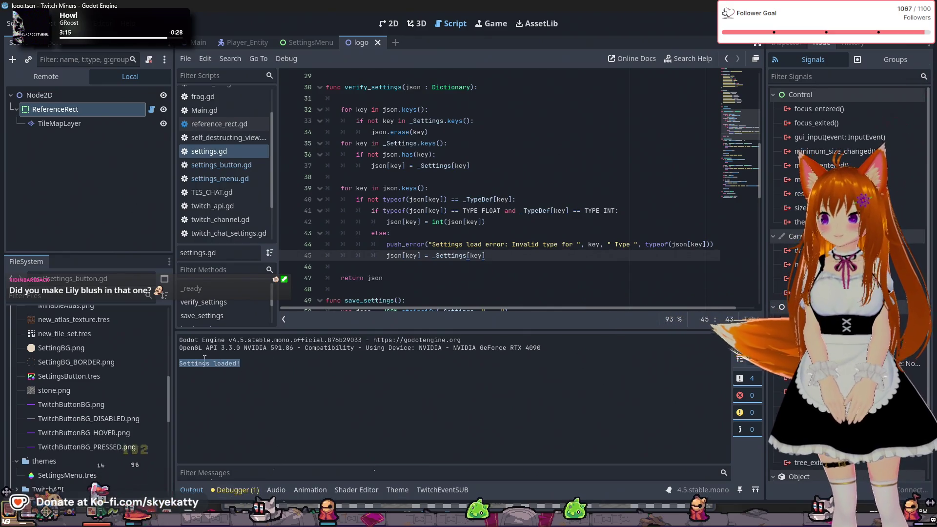
pyautogui.click(235, 493)
pyautogui.click(191, 490)
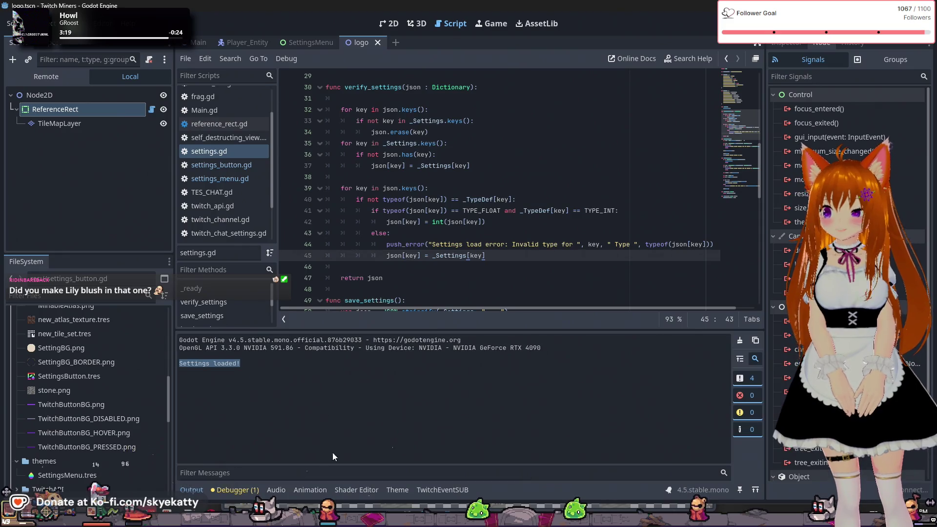
pyautogui.click(624, 508)
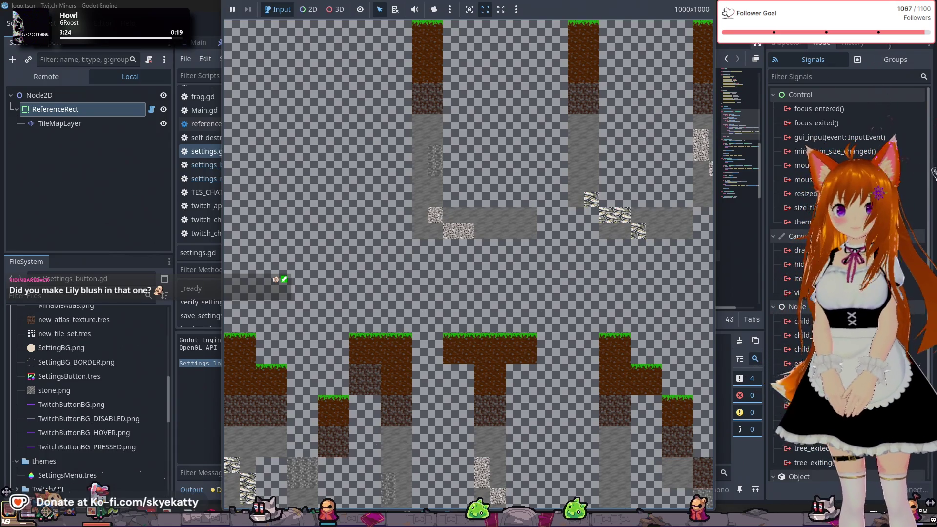
# - Stop the game, play the edited scene, then switch to the SettingsMenu scene
pyautogui.press('F8')
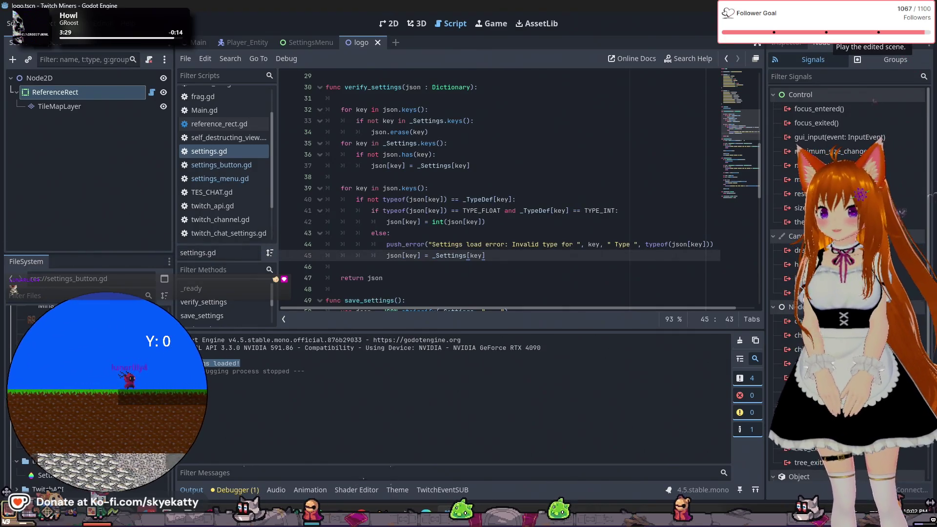
pyautogui.click(835, 37)
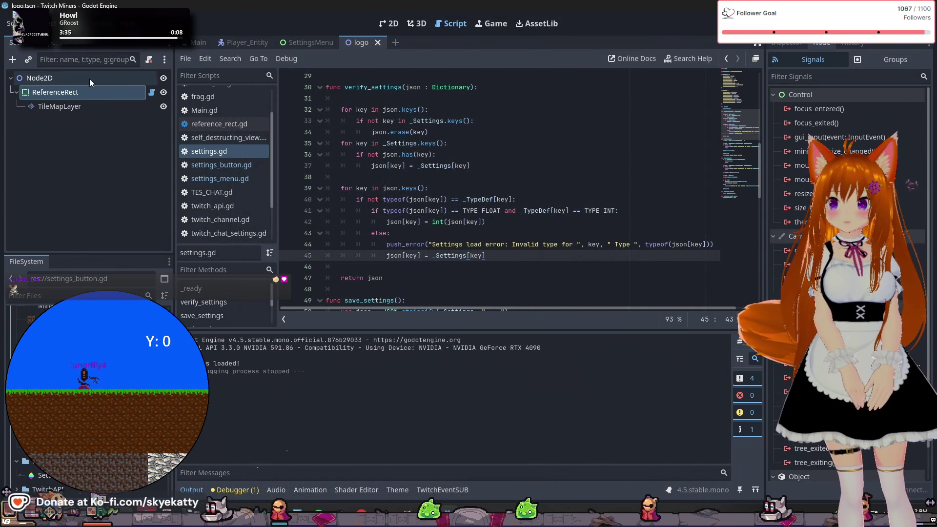
pyautogui.click(295, 40)
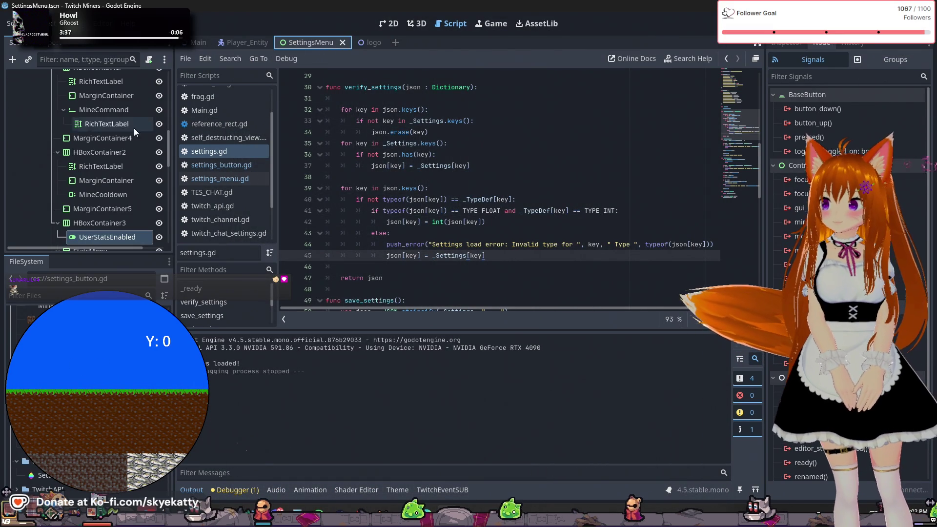
# - Select the HBoxContainer2 node in the SettingsMenu scene tree
pyautogui.click(117, 150)
pyautogui.scroll(3, 118, 139)
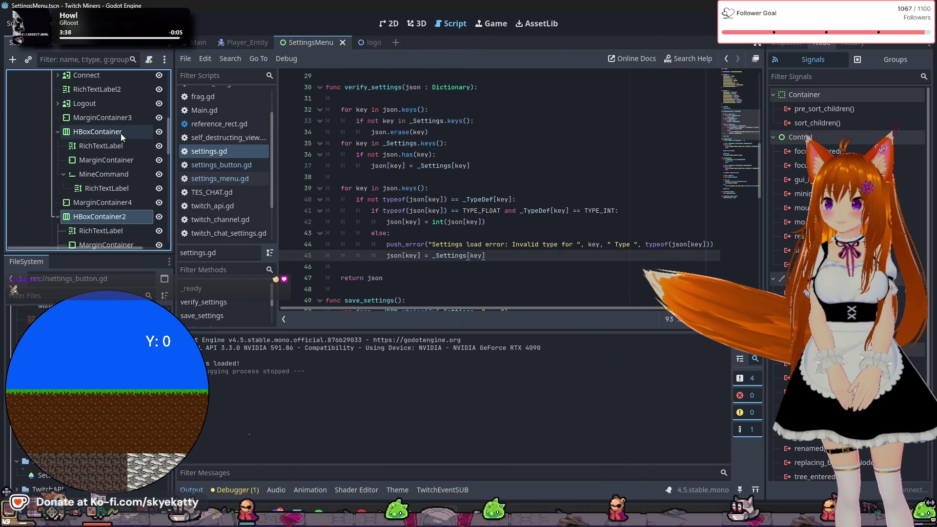
pyautogui.scroll(5, 120, 129)
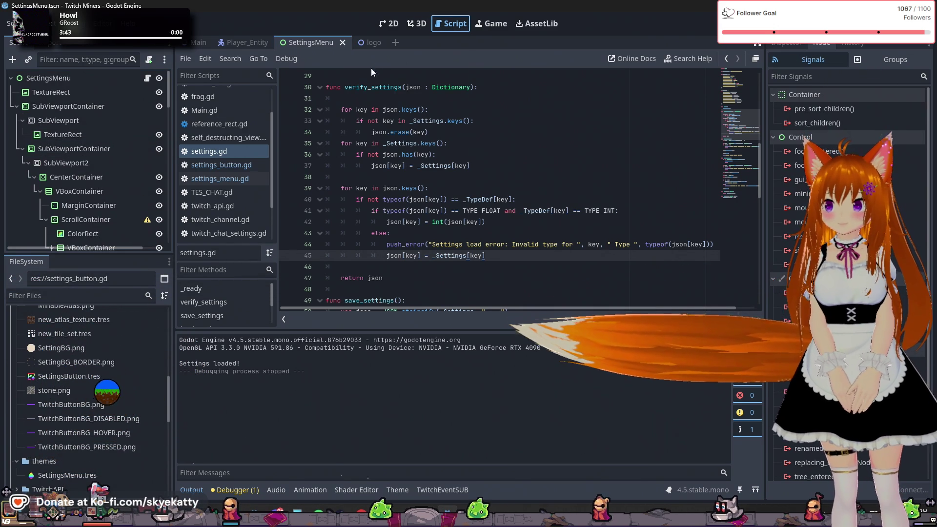
# - Run the settings menu scene, stop it, and review the three unused-parameter e warnings
pyautogui.press('F5')
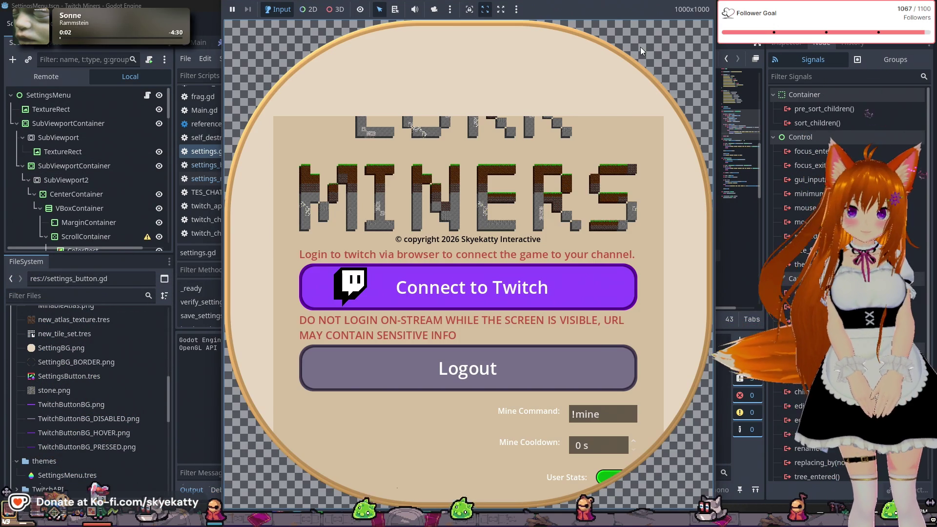
pyautogui.scroll(1, 515, 170)
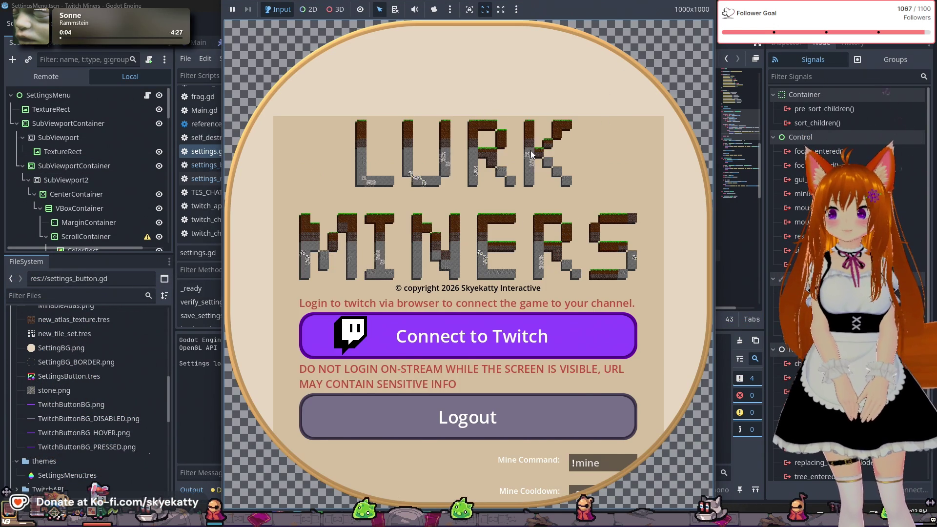
pyautogui.scroll(-5, 515, 170)
pyautogui.scroll(7, 515, 172)
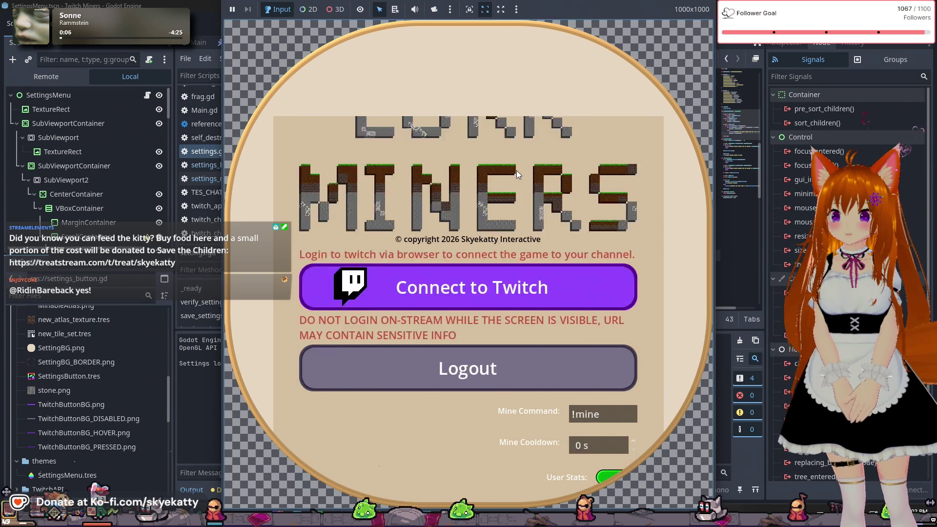
pyautogui.scroll(-5, 399, 227)
pyautogui.press('F8')
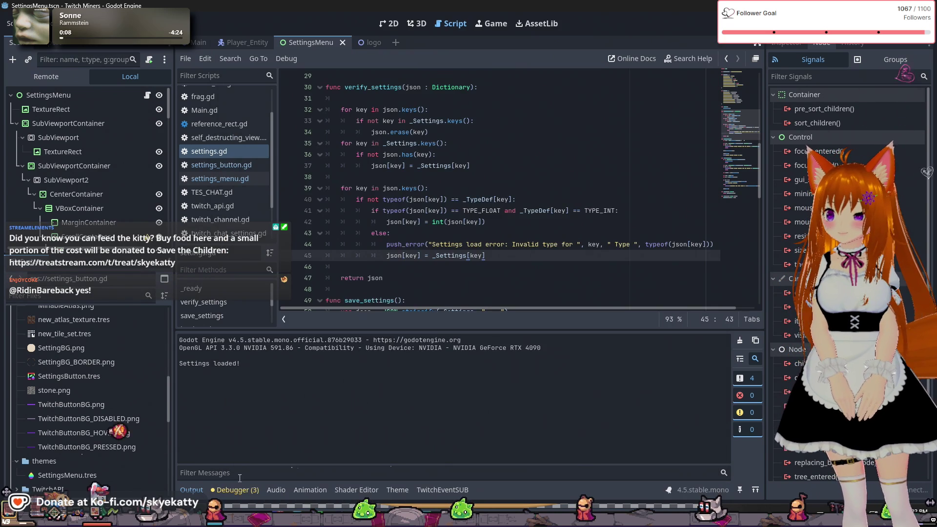
pyautogui.click(233, 493)
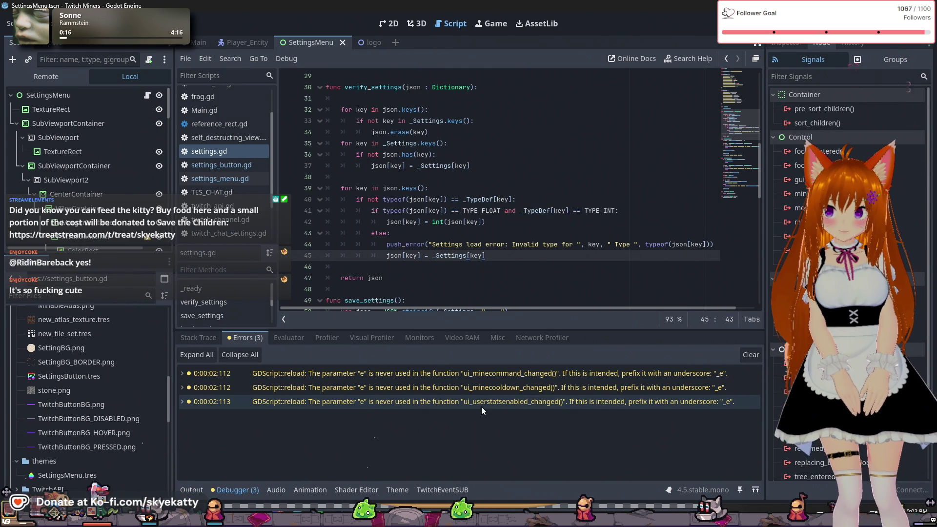
# - Switch the bottom panel back to the output log and open settings_menu.gd
pyautogui.click(483, 439)
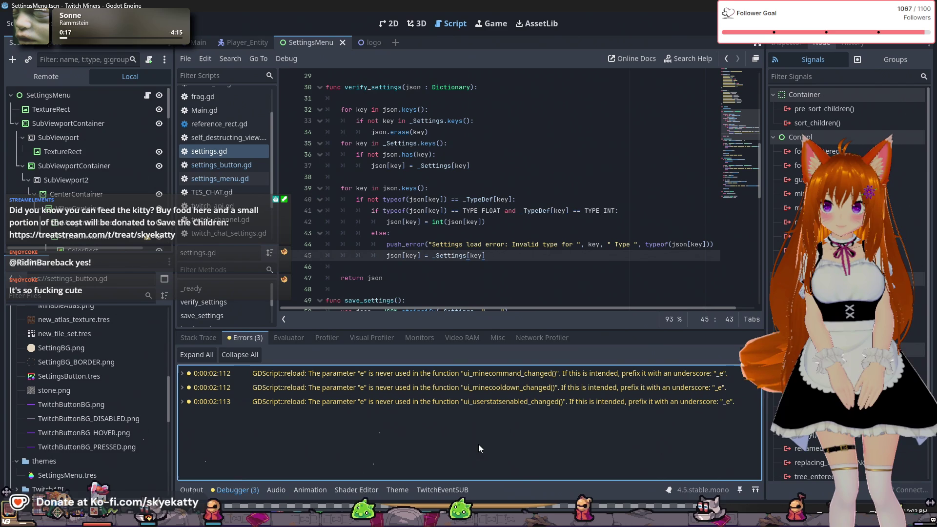
pyautogui.click(192, 489)
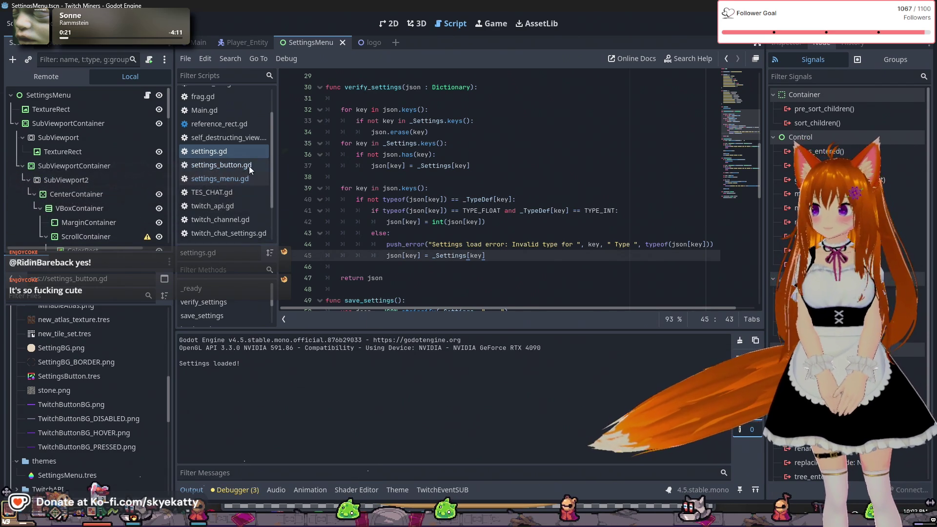
pyautogui.click(244, 166)
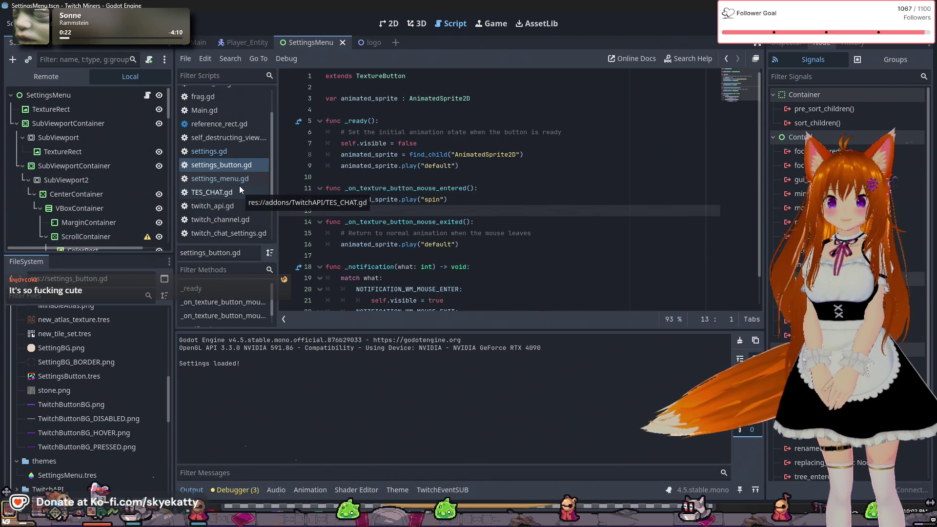
pyautogui.click(241, 179)
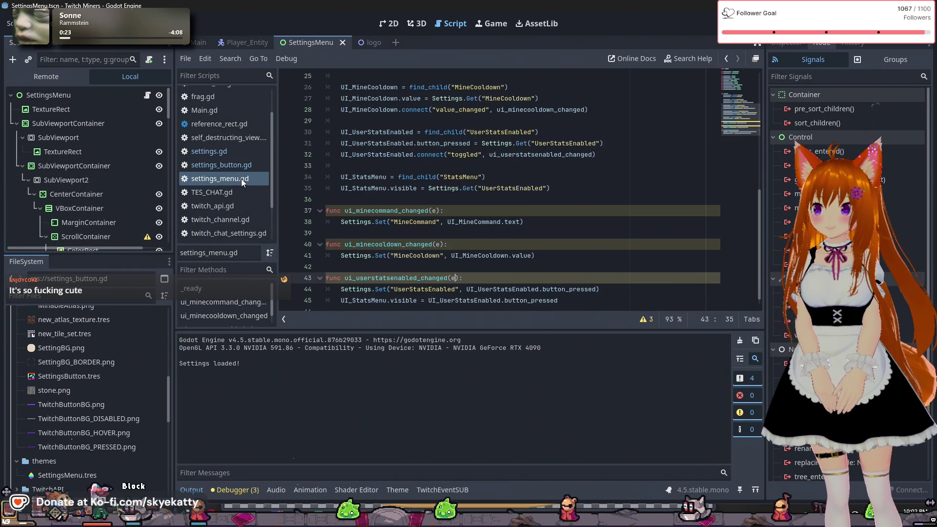
# - Prefix e with an underscore in ui_minecommand_changed, ui_minecooldown_changed and ui_userstatsenabled_changed
pyautogui.click(433, 212)
pyautogui.write('_')
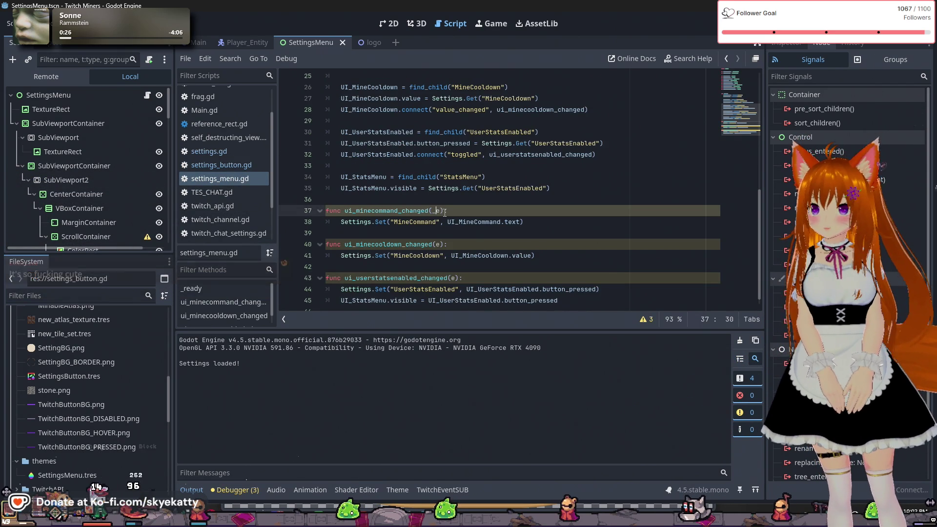
pyautogui.click(437, 243)
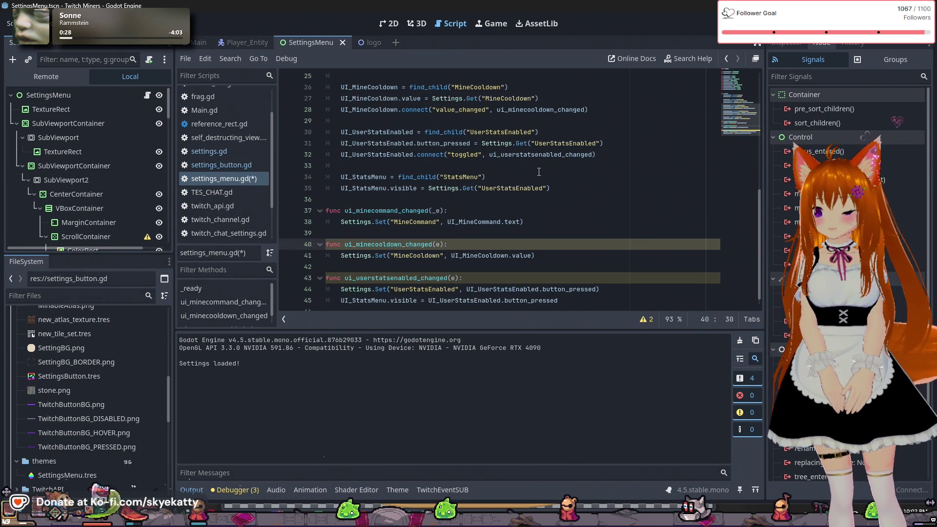
pyautogui.write('_')
pyautogui.click(454, 279)
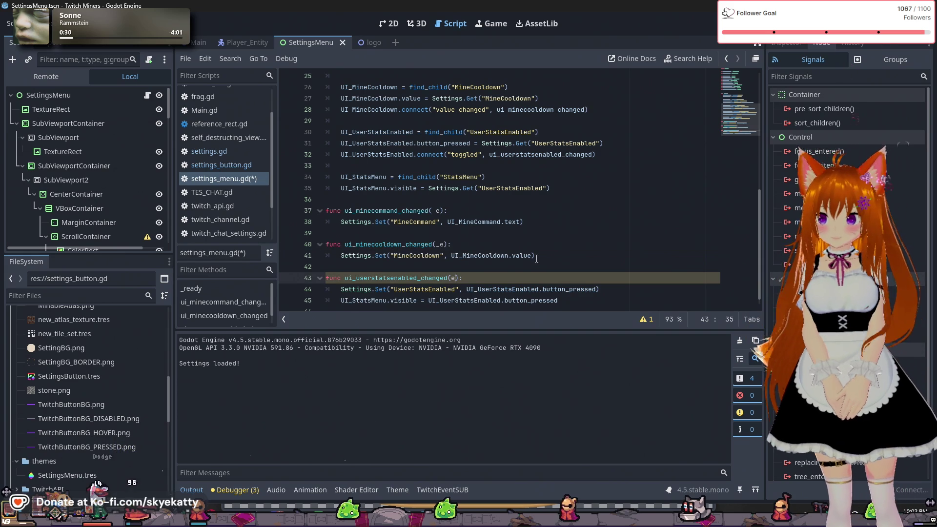
pyautogui.write('_')
pyautogui.moveTo(530, 241); pyautogui.dragTo(526, 224)
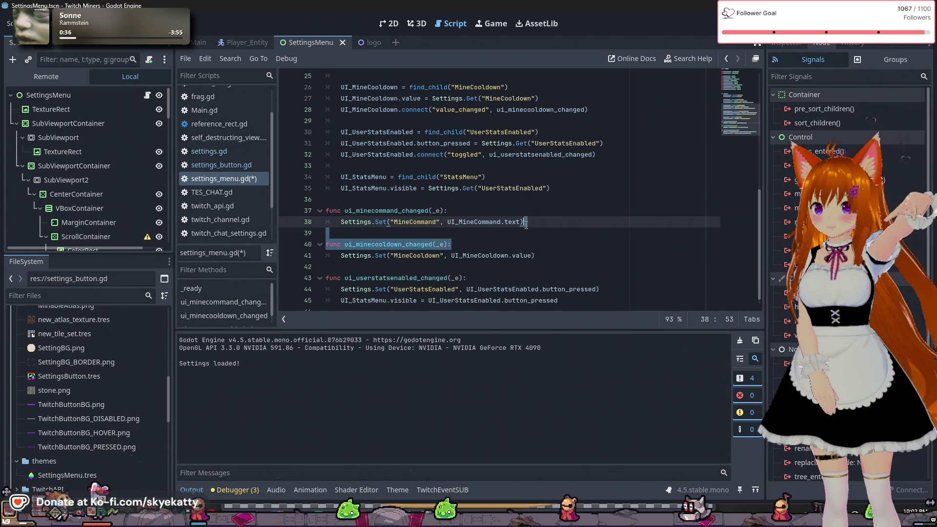
pyautogui.click(531, 188)
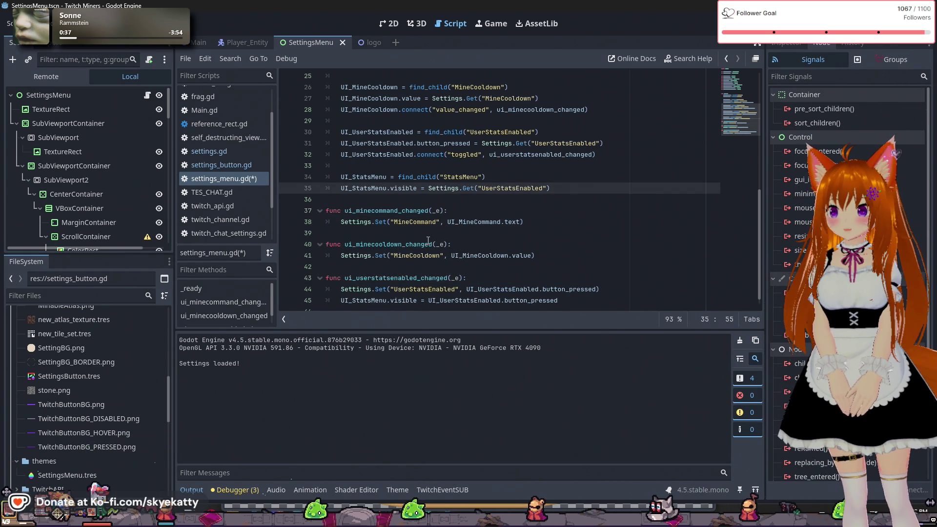
pyautogui.scroll(3, 428, 240)
pyautogui.scroll(-3, 548, 277)
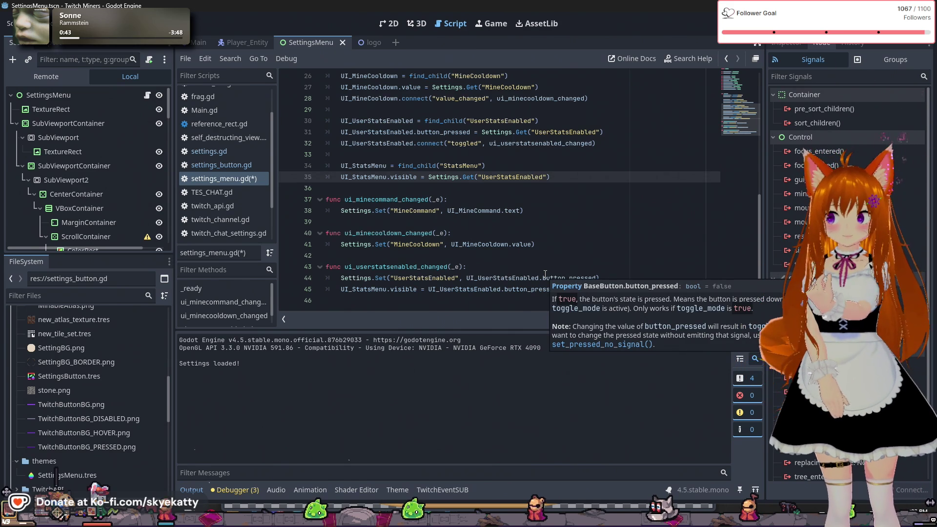
pyautogui.scroll(2, 545, 274)
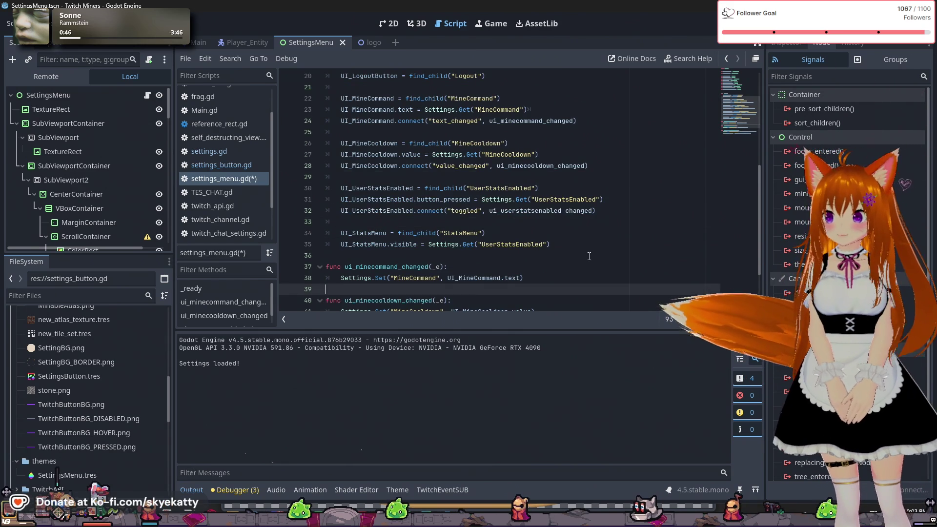
# - Collapse the bottom panel to enlarge the script and review the UI_UserStatsCooldown declaration
pyautogui.click(595, 230)
pyautogui.scroll(6, 586, 220)
pyautogui.scroll(-2, 560, 201)
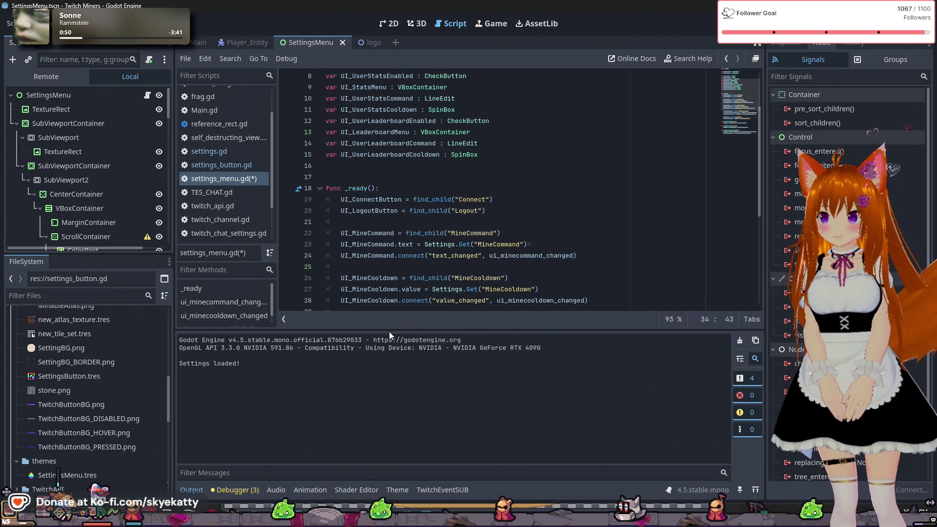
pyautogui.click(216, 494)
pyautogui.click(215, 494)
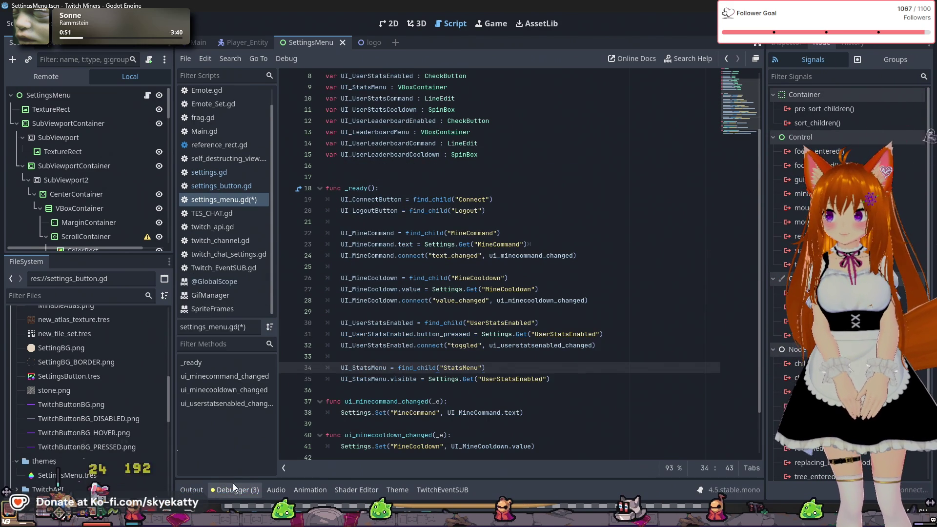
pyautogui.scroll(2, 414, 244)
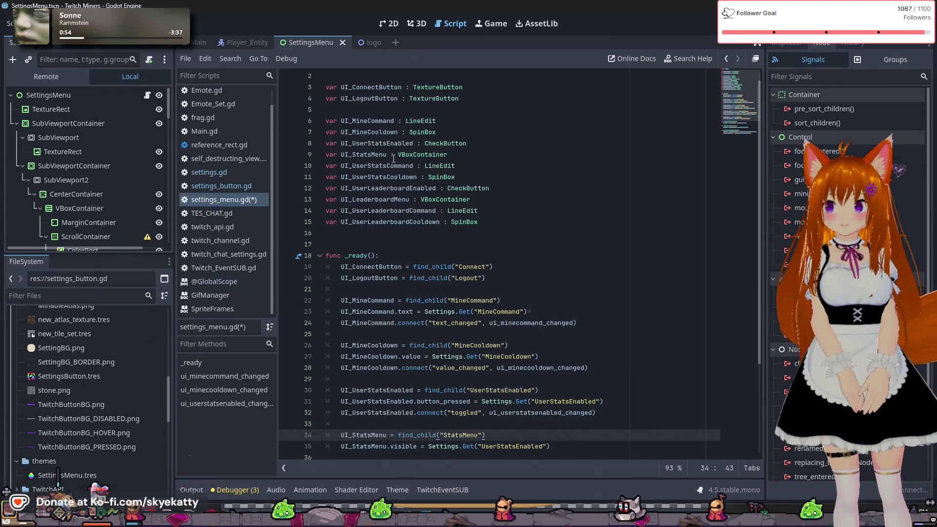
pyautogui.scroll(-2, 400, 298)
pyautogui.scroll(3, 387, 211)
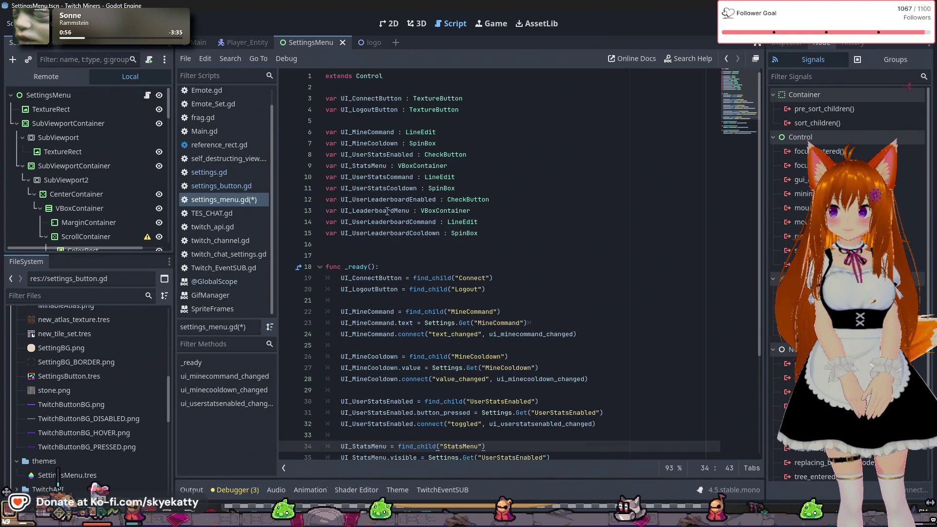
pyautogui.click(374, 178)
pyautogui.click(394, 188)
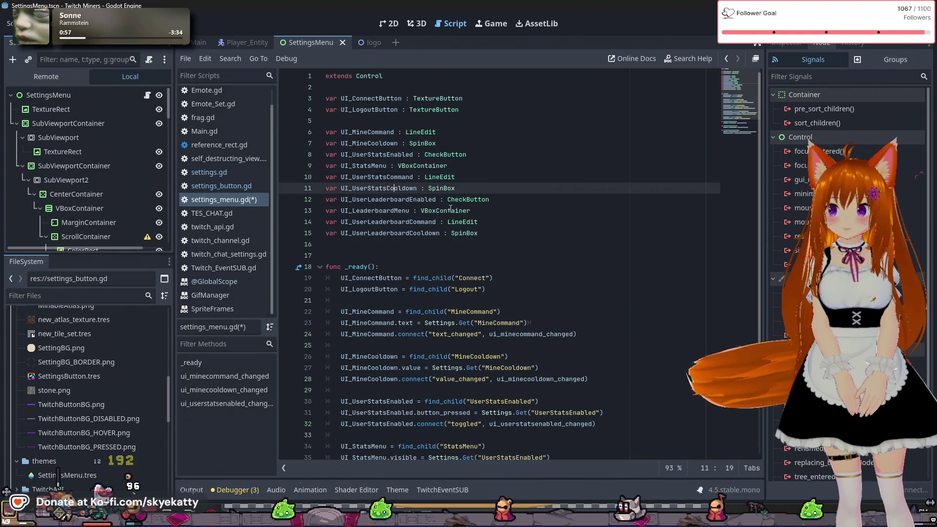
pyautogui.scroll(-4, 483, 233)
pyautogui.scroll(2, 483, 233)
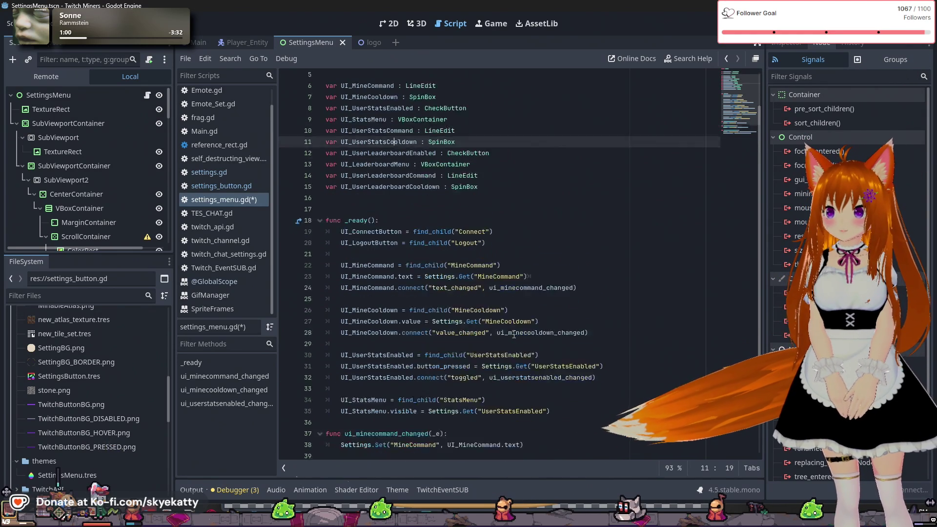
# - Add a new line after line 35 starting with UI_UserStatsCommand via autocompletion
pyautogui.click(580, 393)
pyautogui.press('Return')
pyautogui.press('Return')
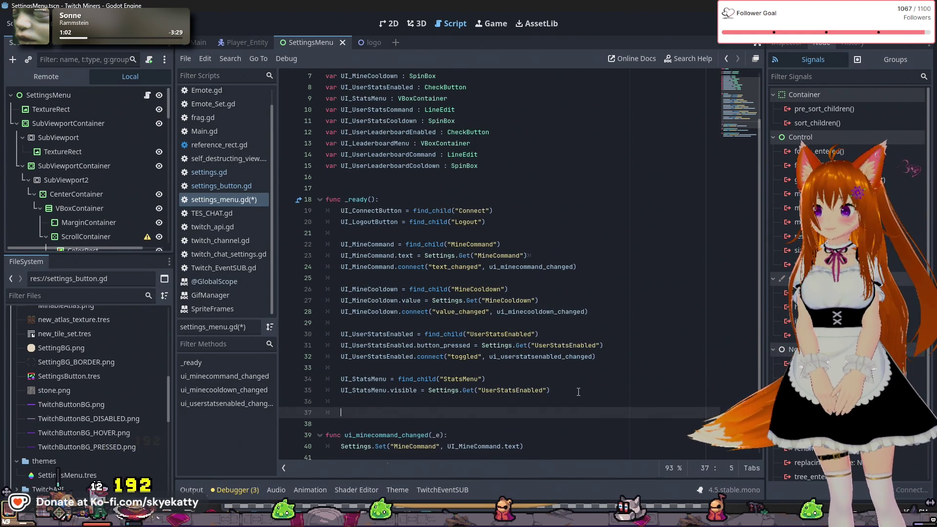
pyautogui.write('UI_')
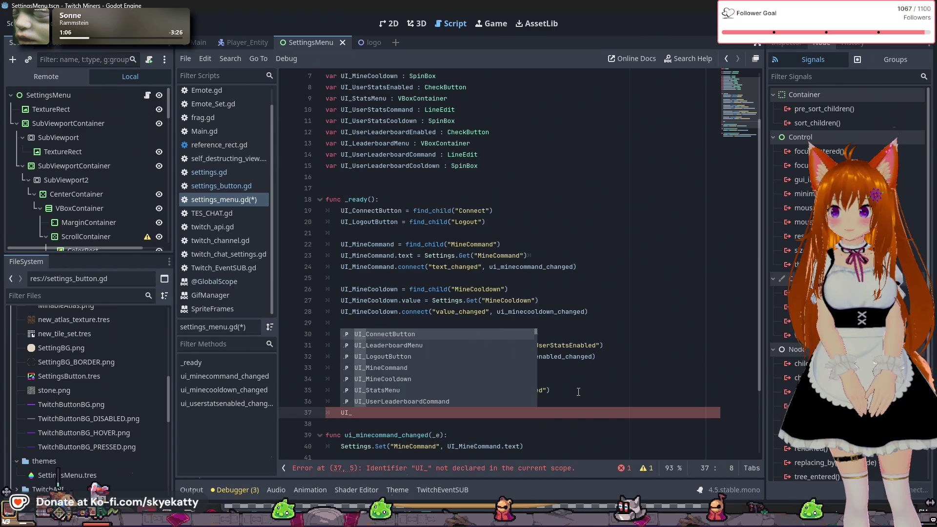
pyautogui.write('Stat')
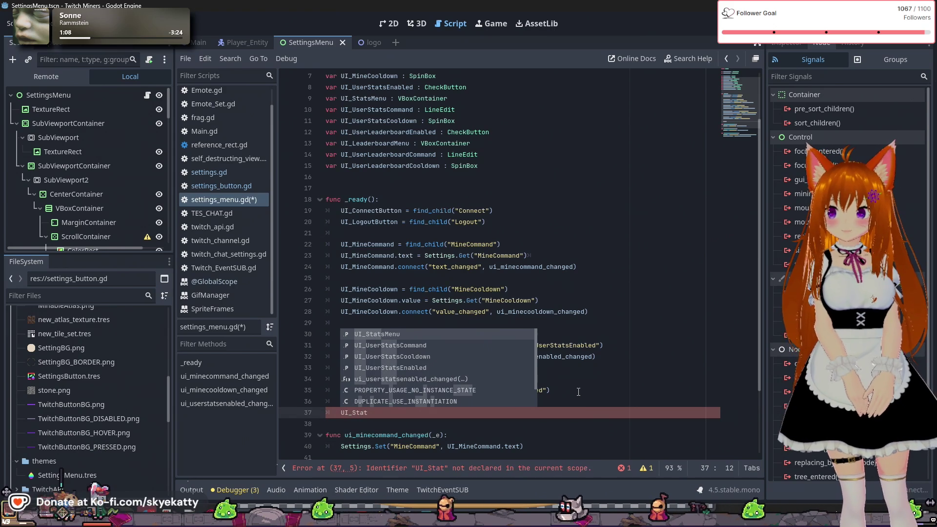
pyautogui.write('sC')
pyautogui.press('Return')
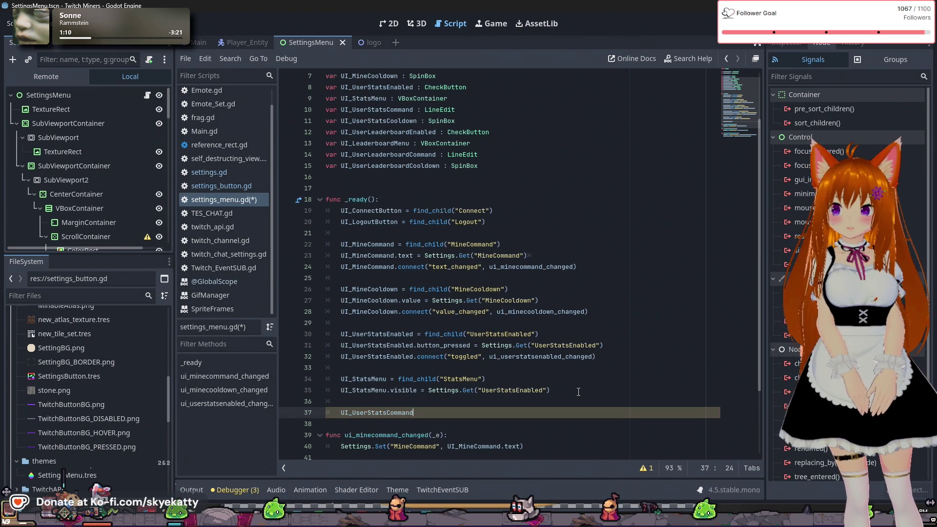
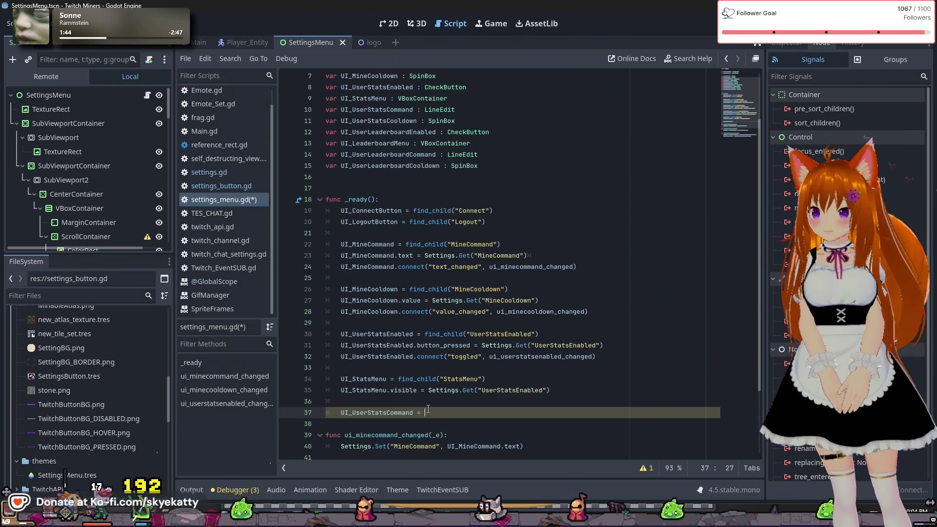
# - Complete line 37 as UI_UserStatsCommand = find_child("UserStatsCommand") using autocomplete
pyautogui.write('find')
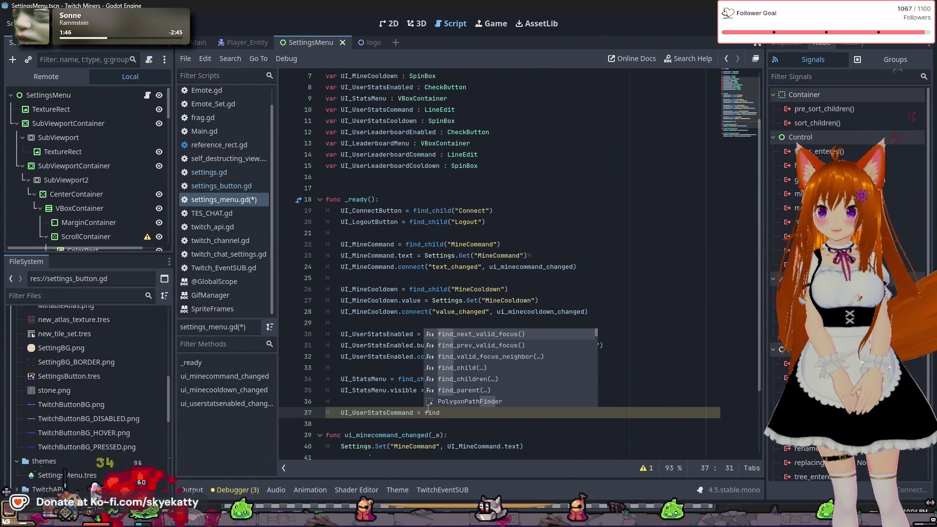
pyautogui.write('_c')
pyautogui.press('Return')
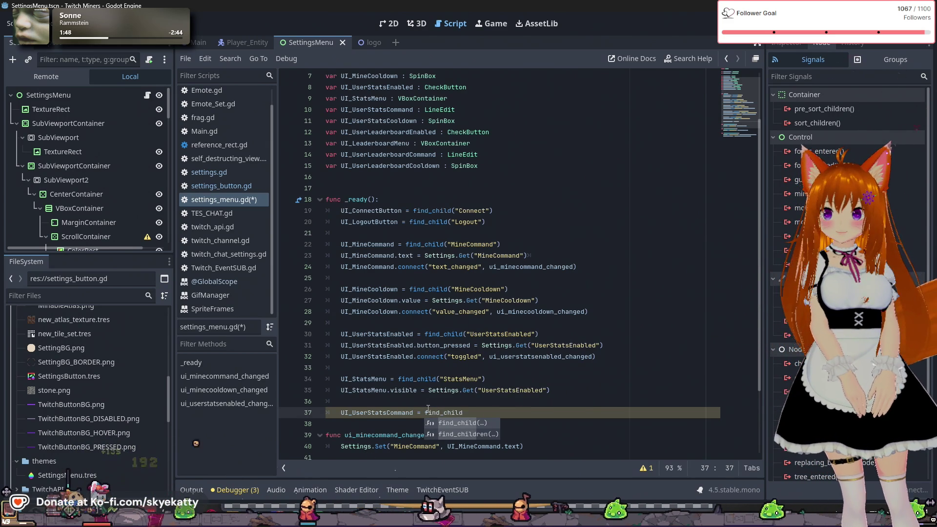
pyautogui.press('BackSpace')
pyautogui.press('BackSpace')
pyautogui.write('(')
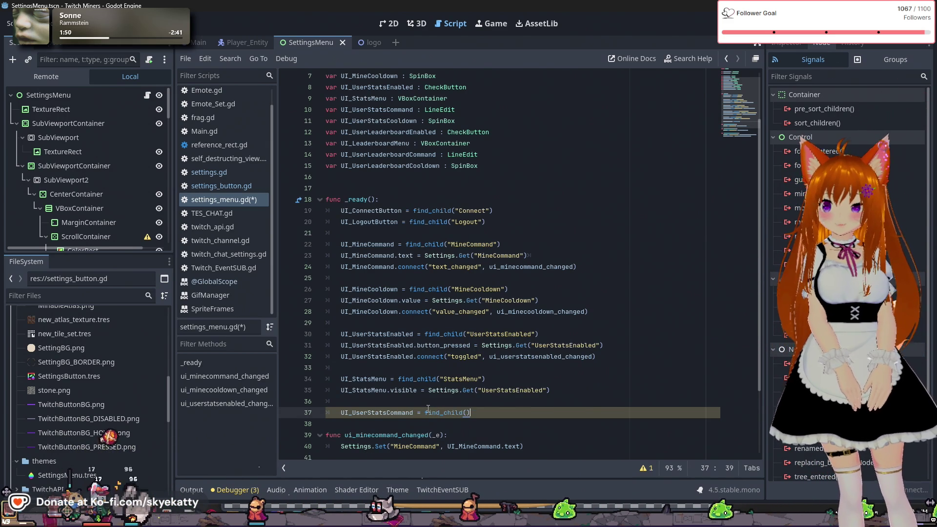
pyautogui.write('U')
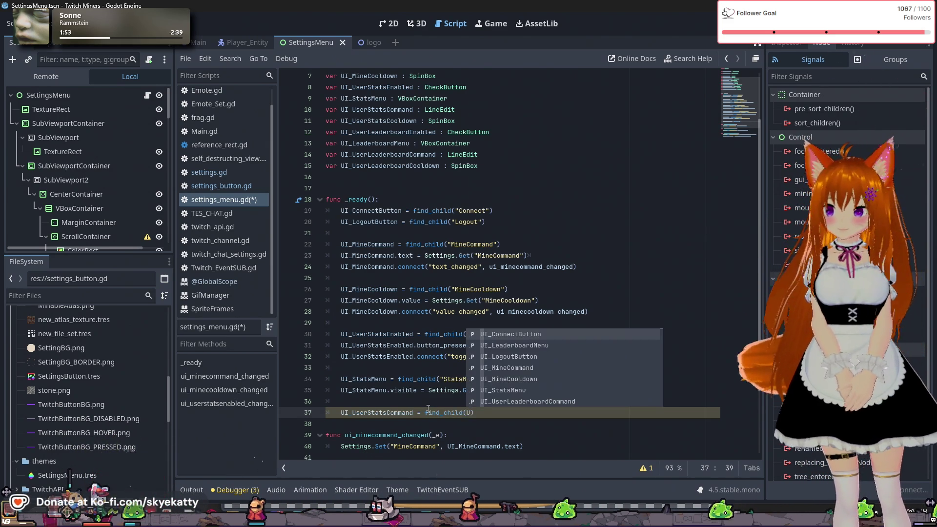
pyautogui.write('ser')
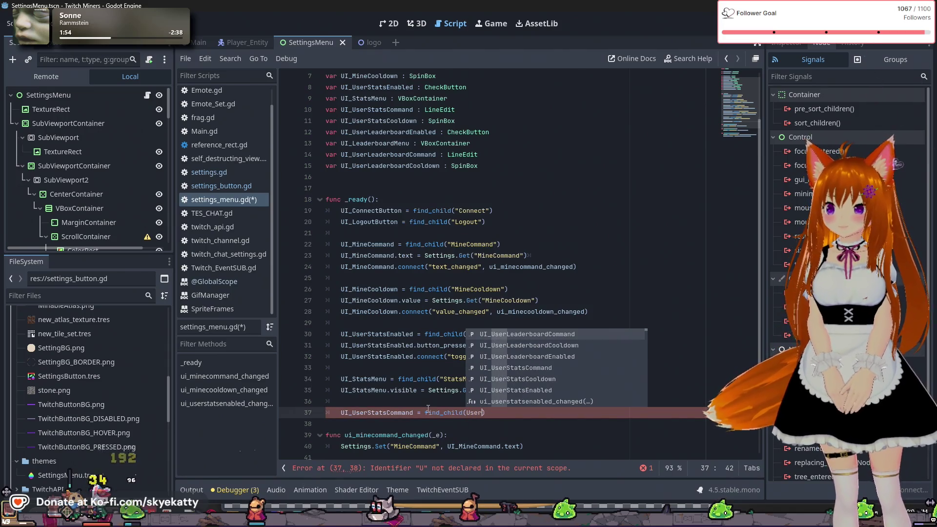
pyautogui.press('Down')
pyautogui.press('Down')
pyautogui.press('Down')
pyautogui.press('Return')
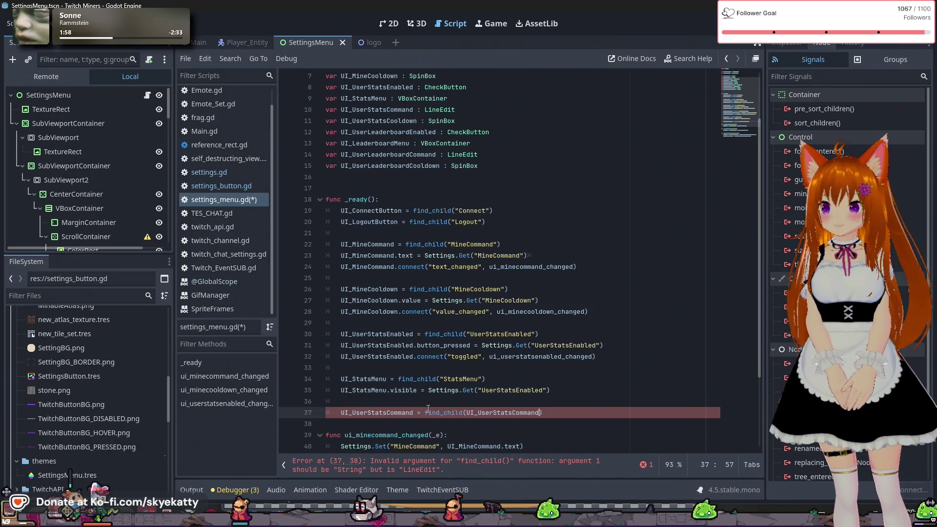
pyautogui.press('BackSpace')
pyautogui.press('BackSpace')
pyautogui.press('BackSpace')
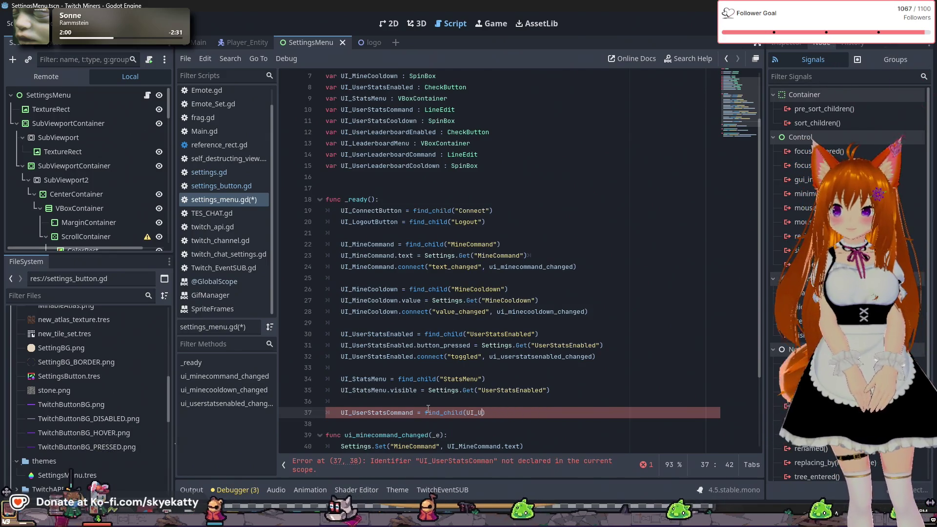
pyautogui.write('"")')
pyautogui.press('BackSpace')
pyautogui.write('"')
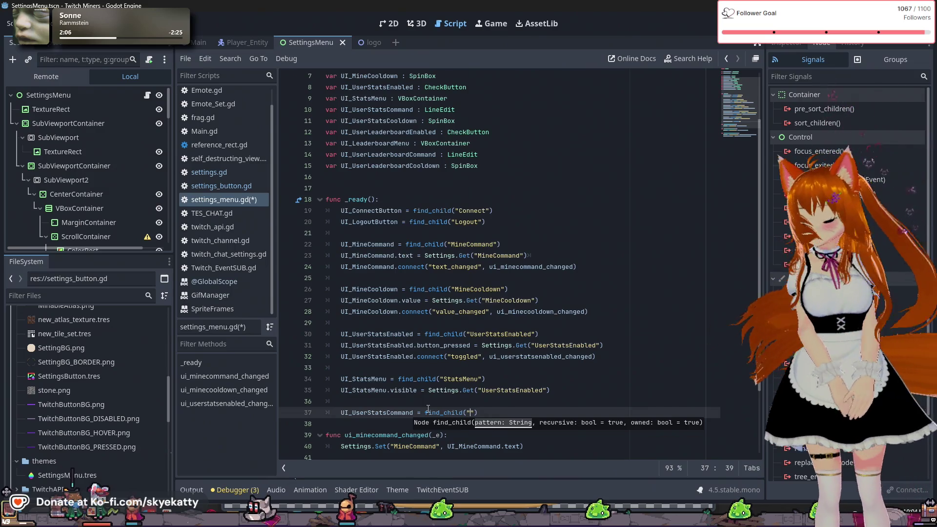
pyautogui.write('atsCommand')
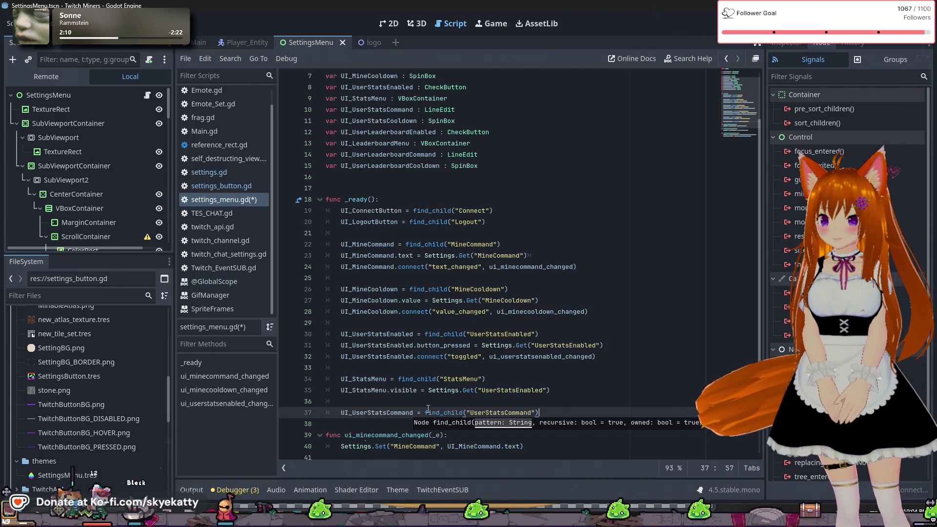
# - Open a new line below and begin typing UI_UserStats for the next assignment
pyautogui.press('End')
pyautogui.press('Return')
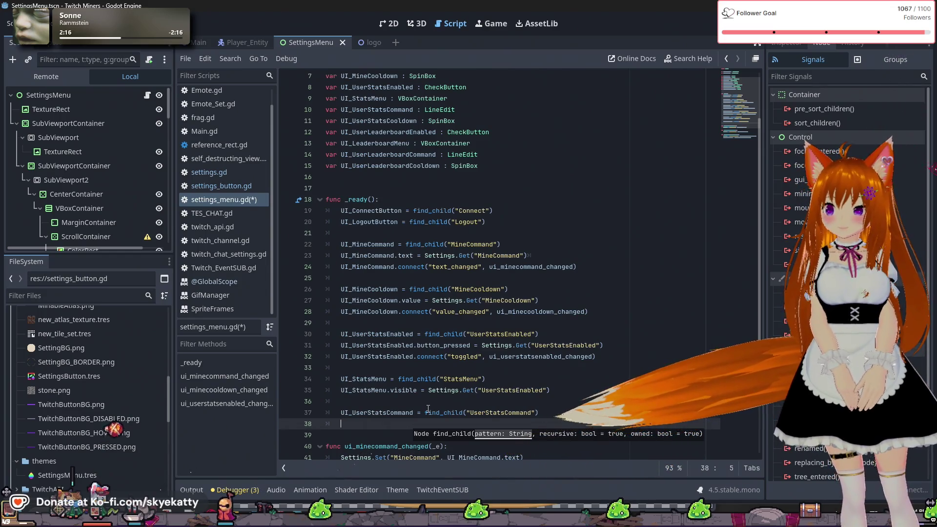
pyautogui.write('UI_')
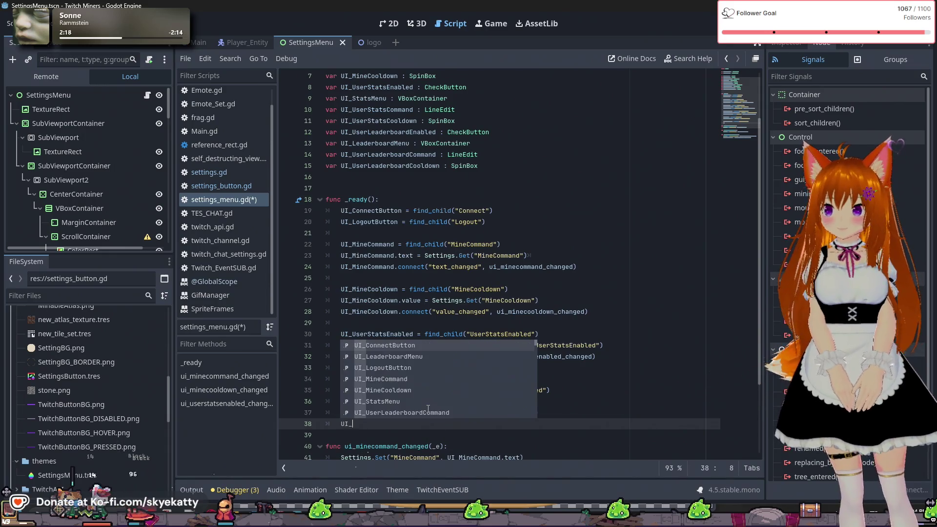
pyautogui.write('UserStats')
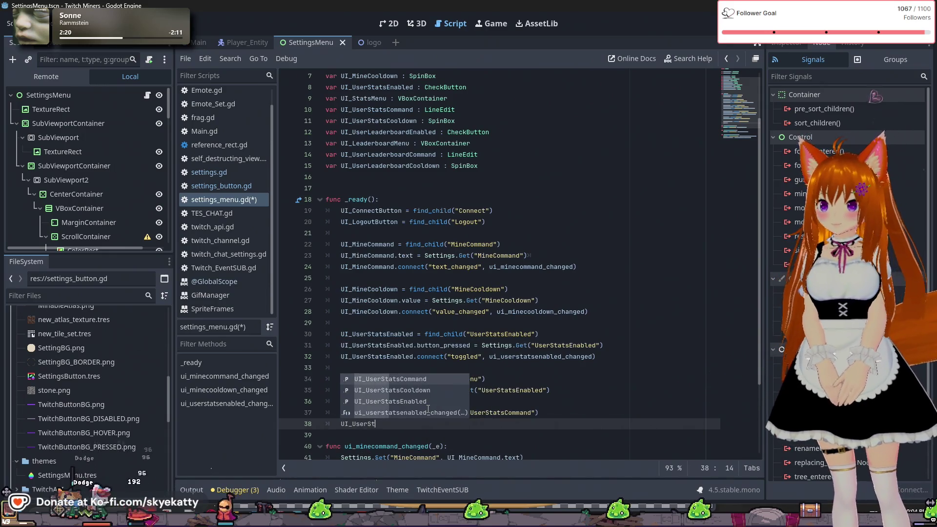
# - Write line 38 as UI_UserStatsCommand = Settings.Get("UserStatsCommand") and start a blank line after it
pyautogui.press('Return')
pyautogui.write('= ')
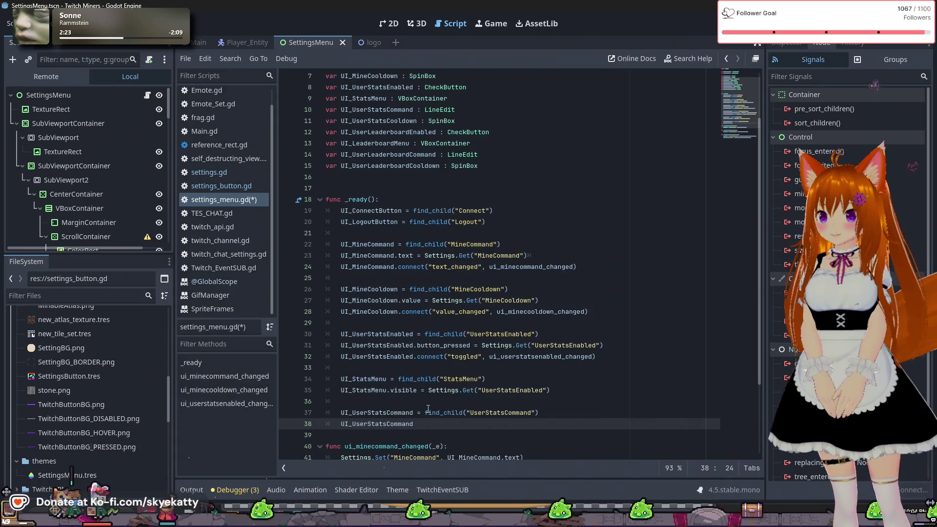
pyautogui.write('Setti')
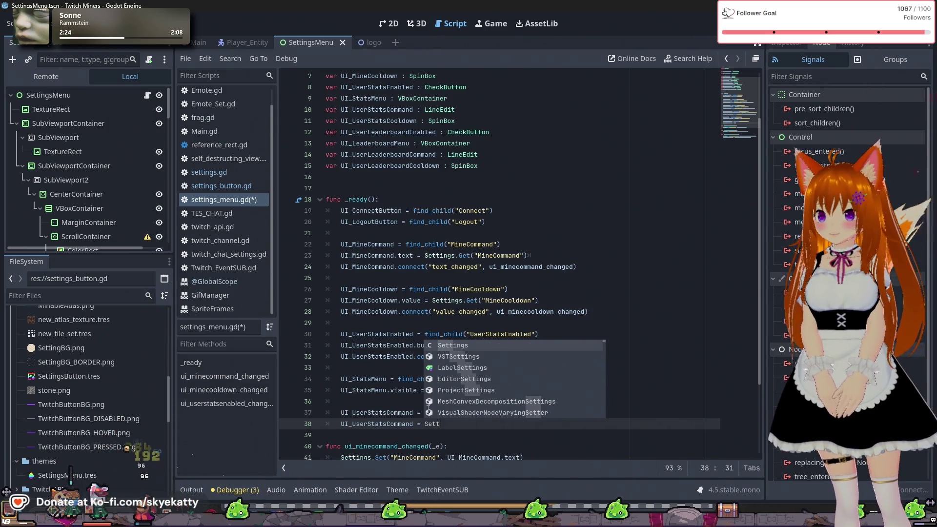
pyautogui.press('Return')
pyautogui.write('.Ge')
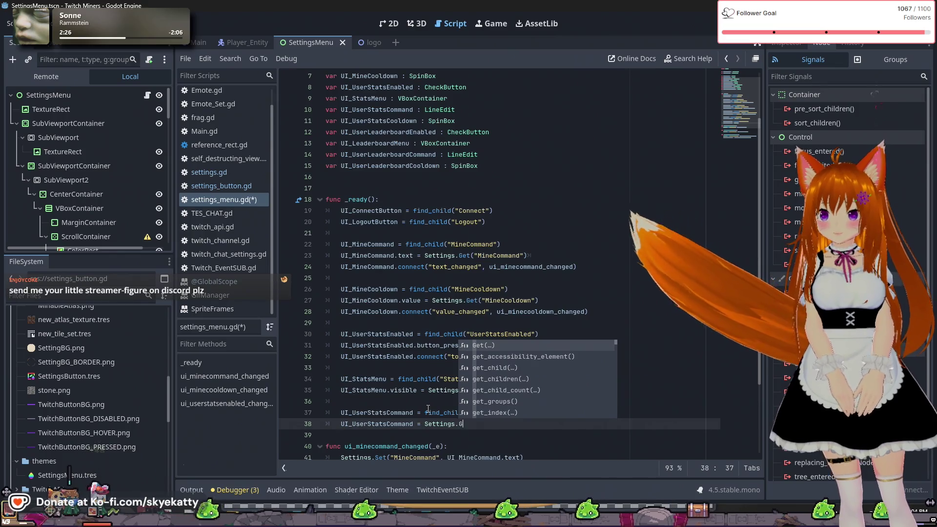
pyautogui.press('Return')
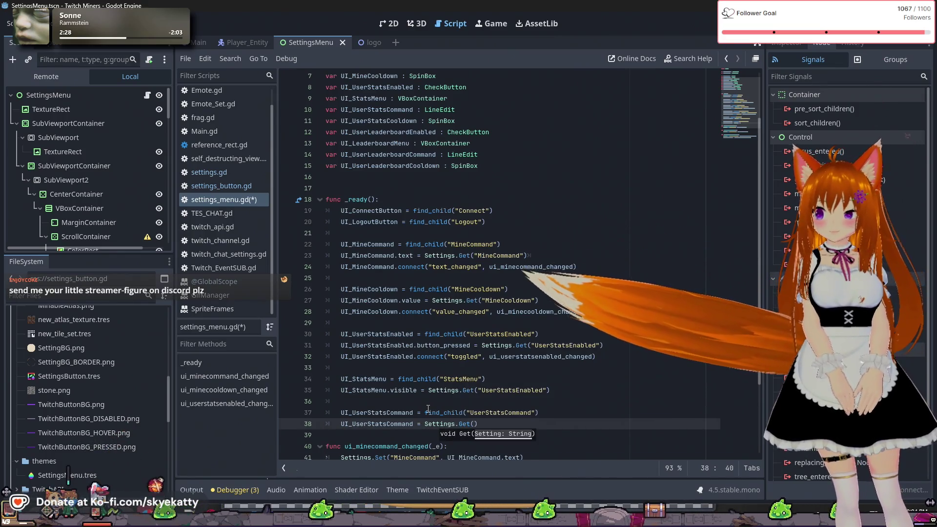
pyautogui.write('"')
pyautogui.write('UserStats')
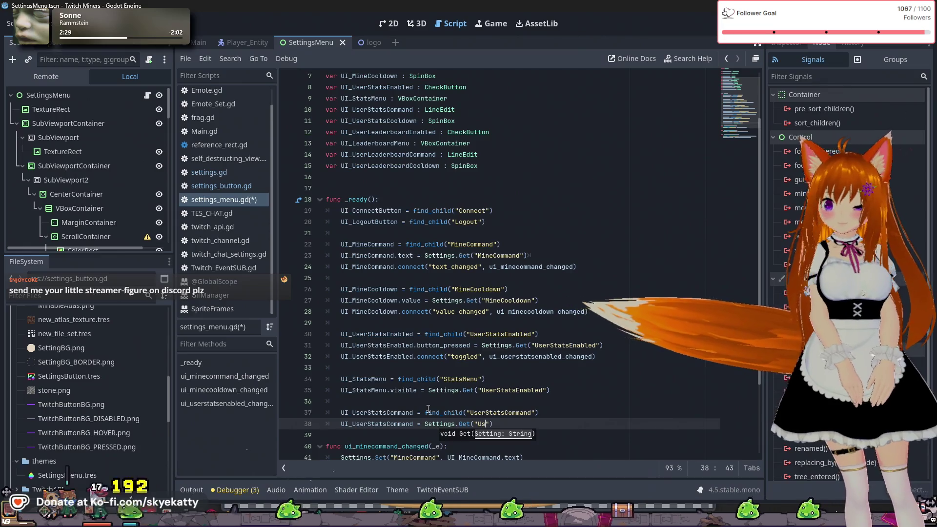
pyautogui.write('Command')
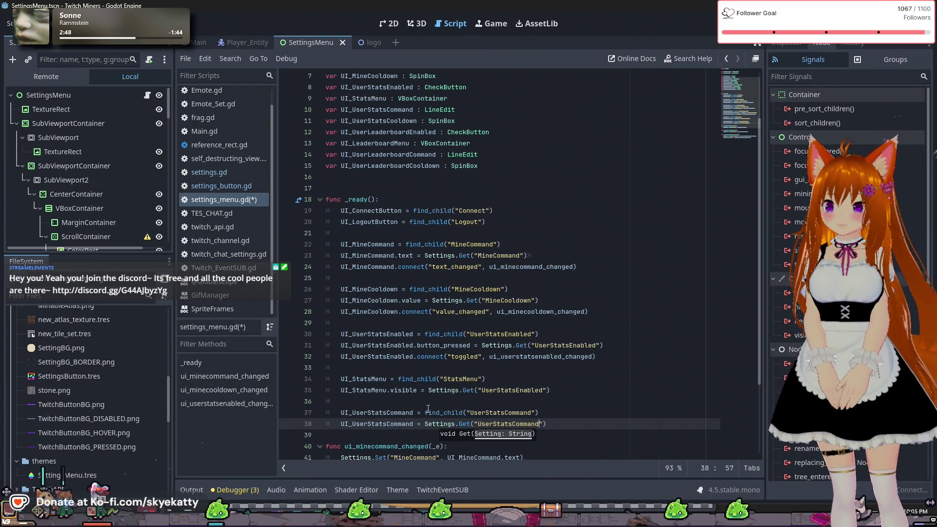
pyautogui.press('End')
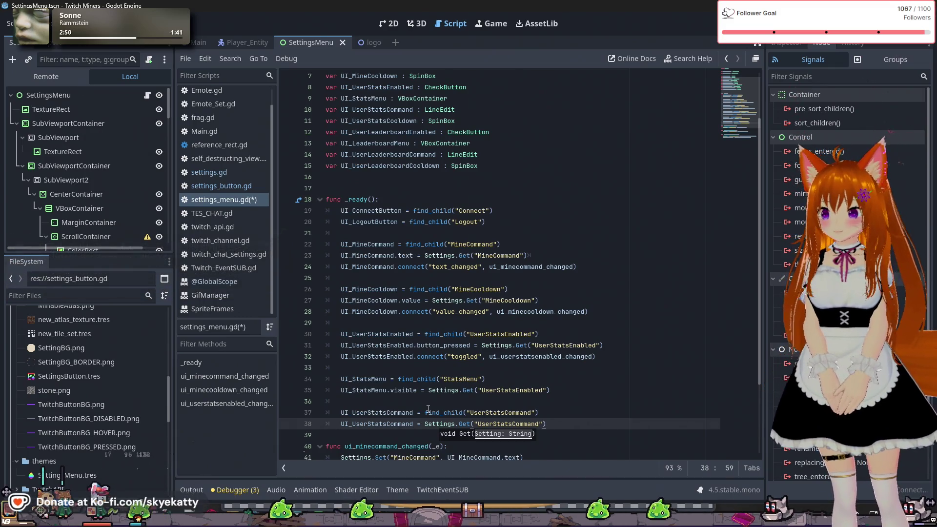
pyautogui.press('Return')
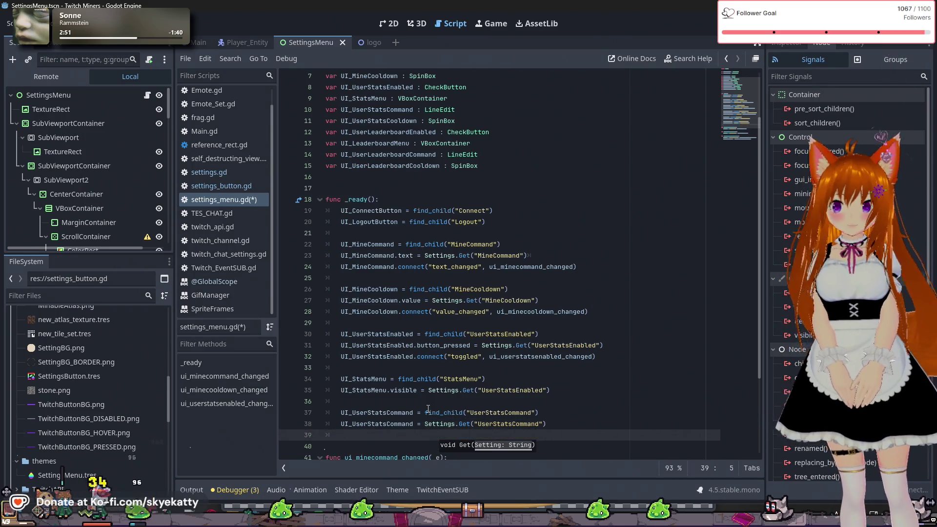
pyautogui.scroll(-3, 427, 409)
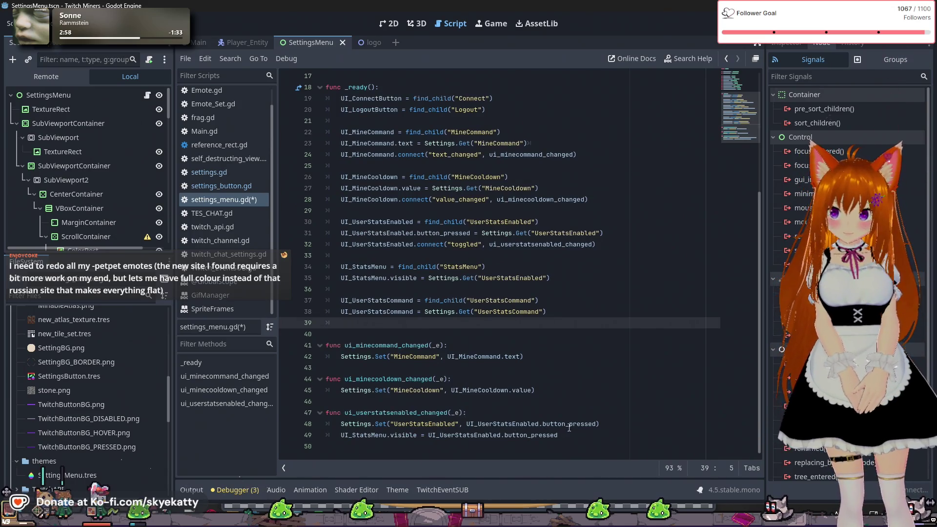
# - Change line 38 so the loaded setting is assigned to UI_UserStatsCommand.text instead of the node
pyautogui.click(588, 435)
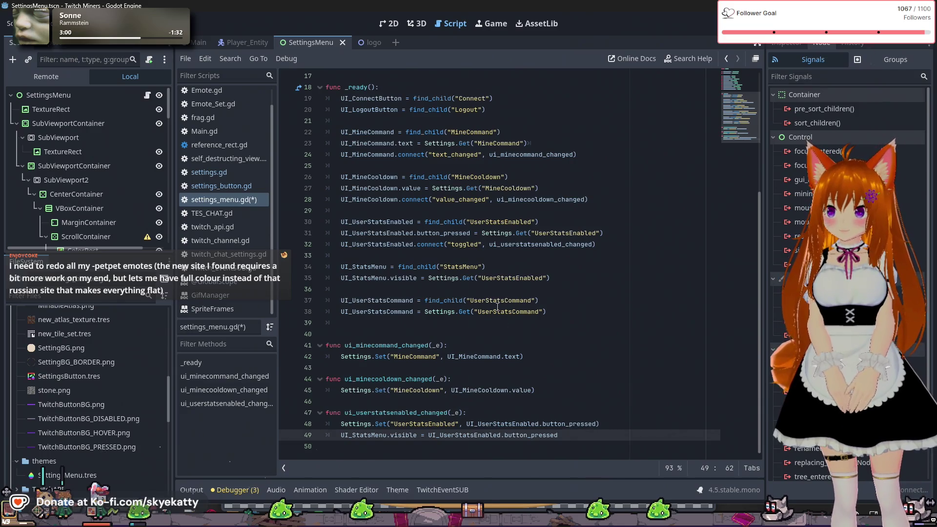
pyautogui.scroll(5, 498, 306)
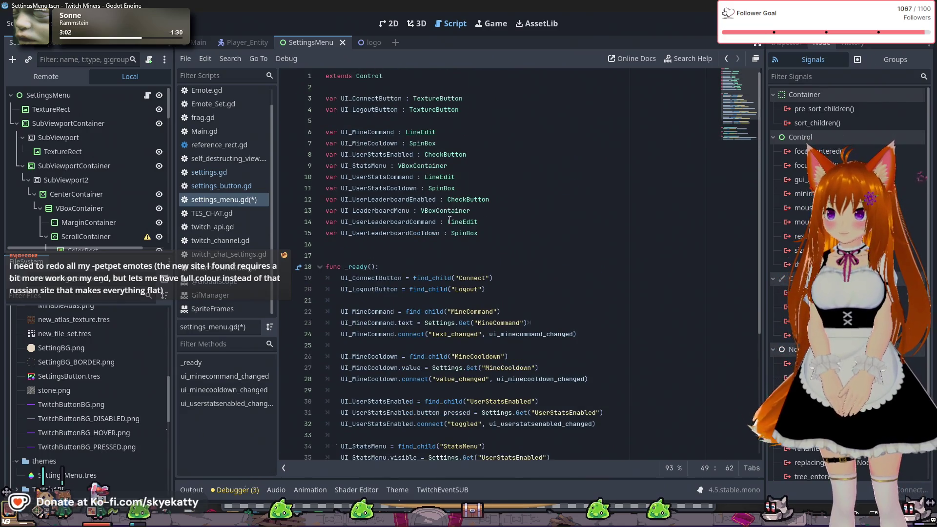
pyautogui.scroll(-5, 457, 181)
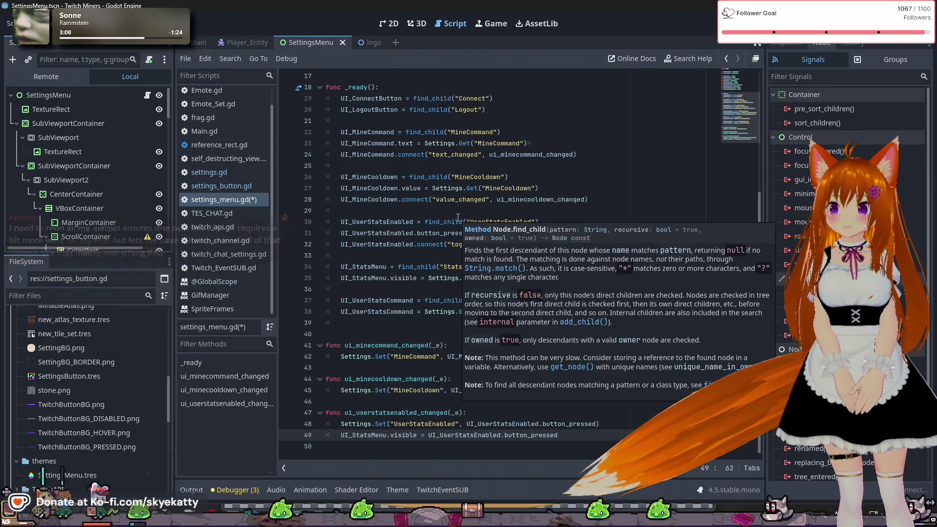
pyautogui.click(411, 318)
pyautogui.press('Up')
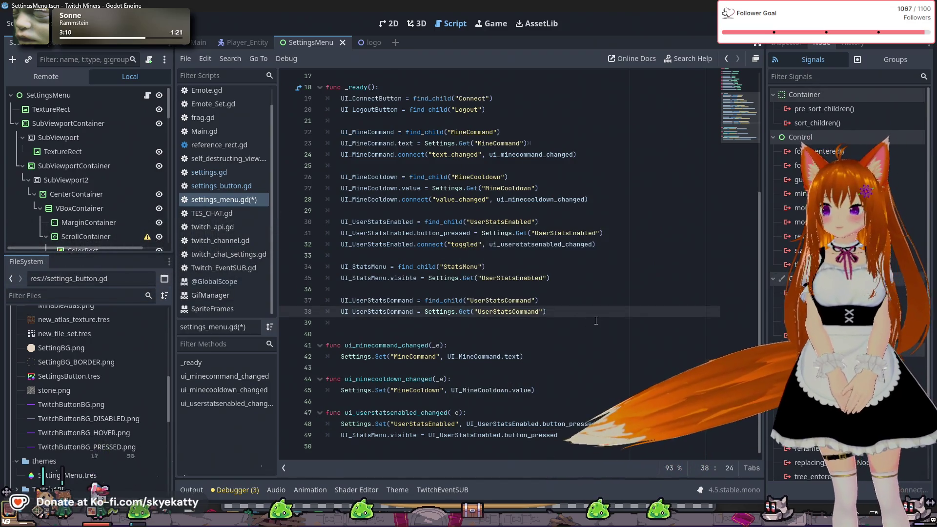
pyautogui.write('.text')
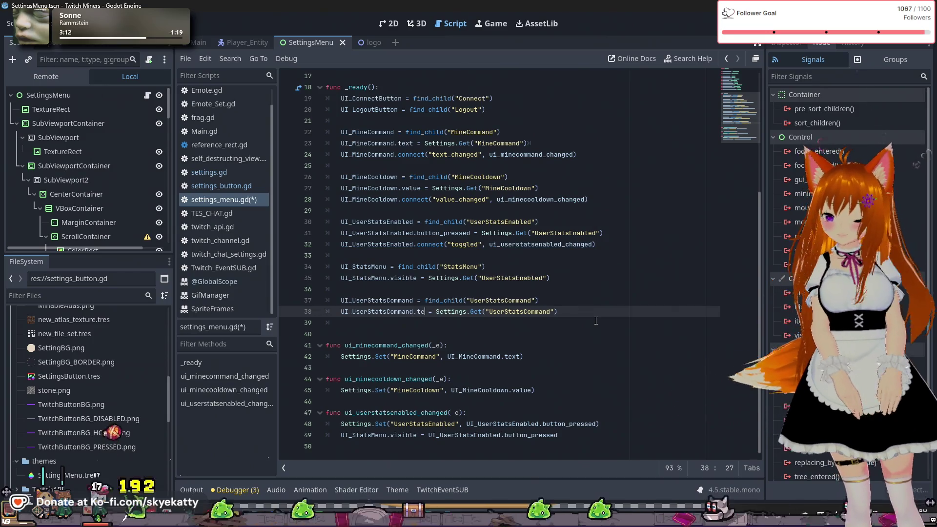
pyautogui.press('End')
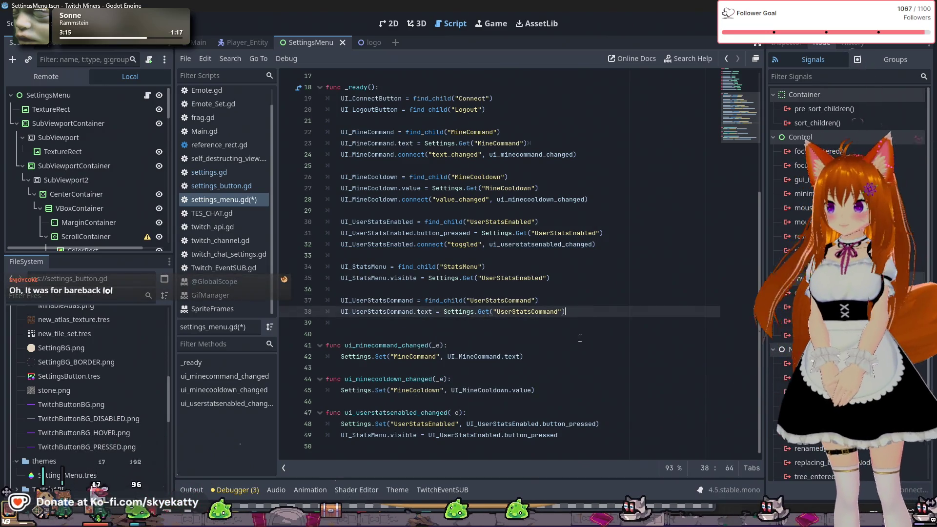
pyautogui.press('Down')
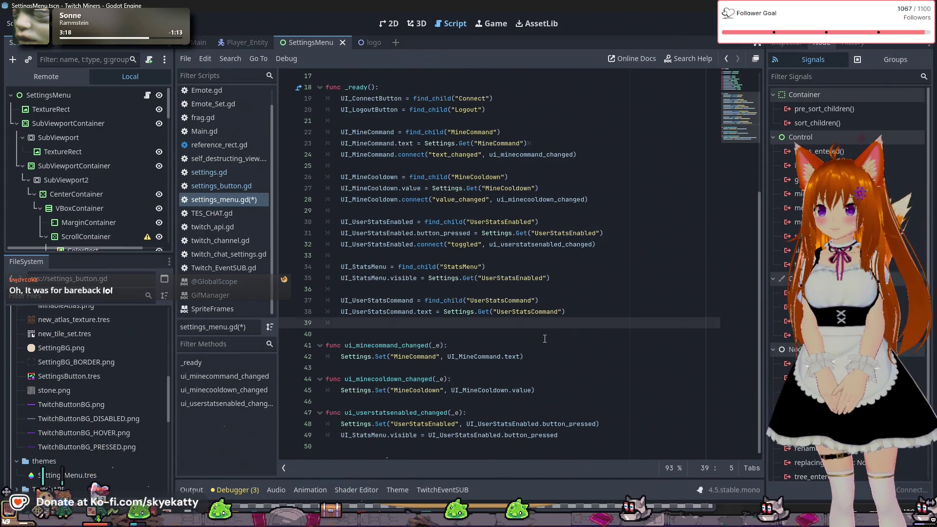
# - Make room at the end of the script for a new function
pyautogui.click(578, 434)
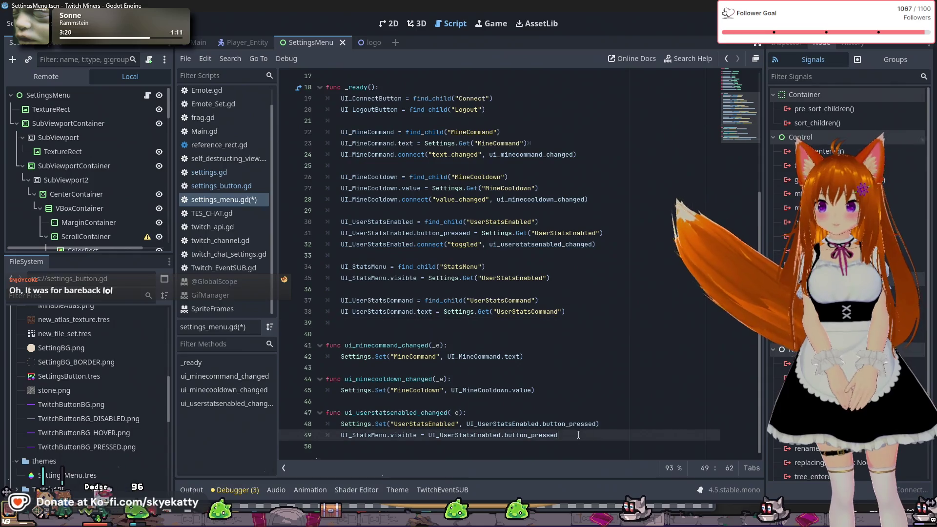
pyautogui.press('Return')
pyautogui.press('BackSpace')
# - Declare the handler func ui_userstatscommand_changed(_e) at the end of the script
pyautogui.press('Return')
pyautogui.write('func ui-')
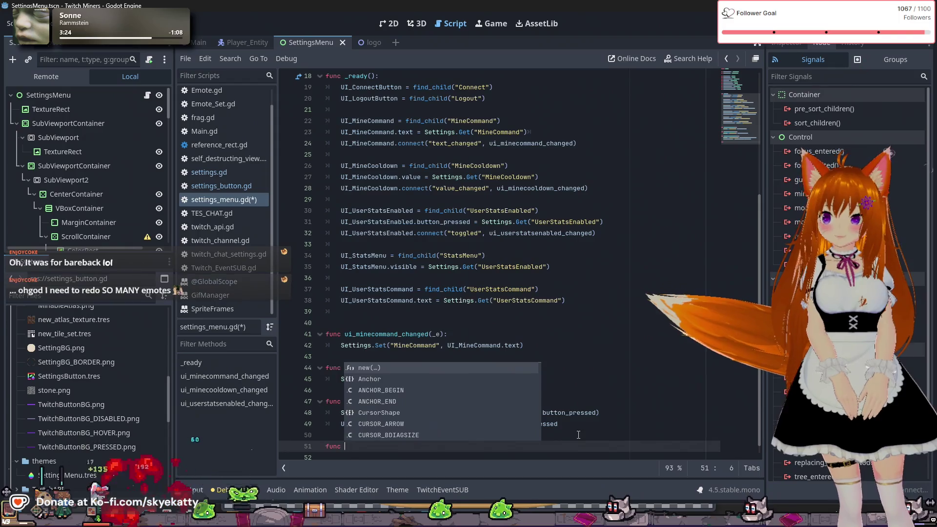
pyautogui.press('BackSpace')
pyautogui.write('_')
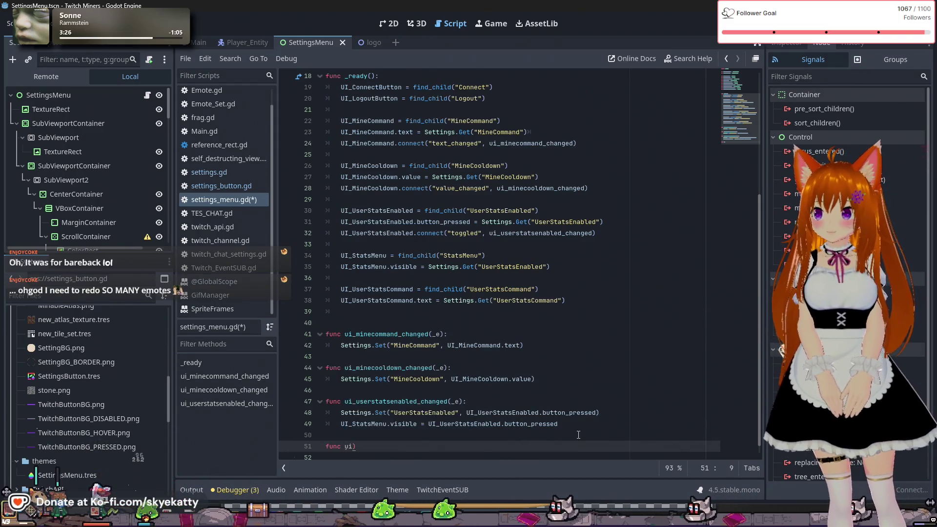
pyautogui.write('_')
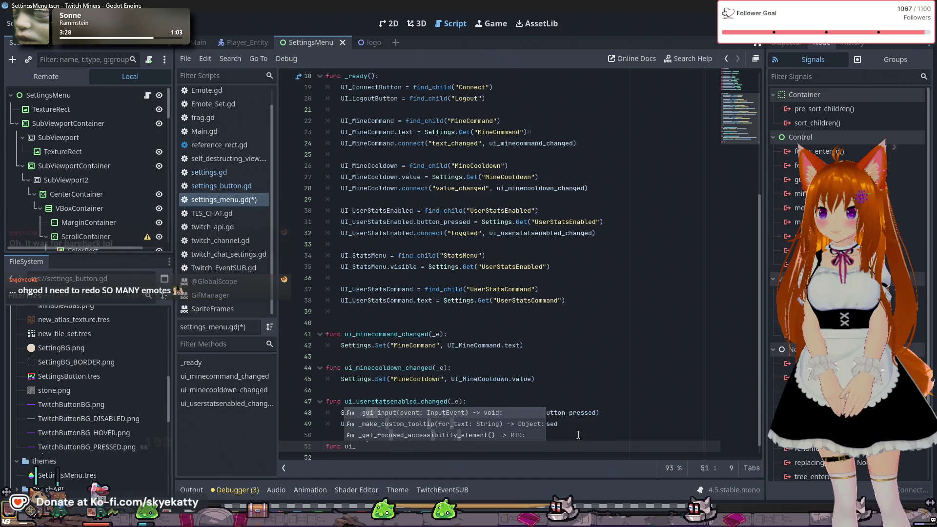
pyautogui.write('userstats')
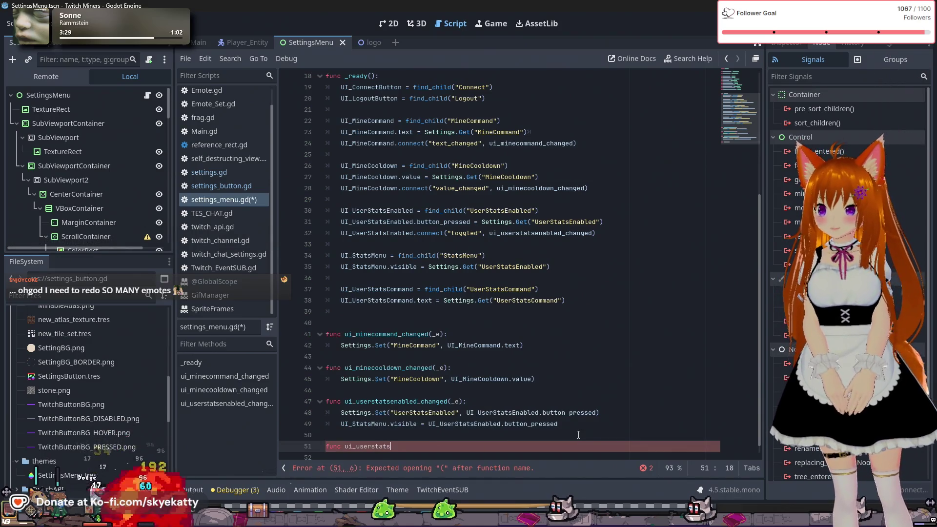
pyautogui.write('command_changed')
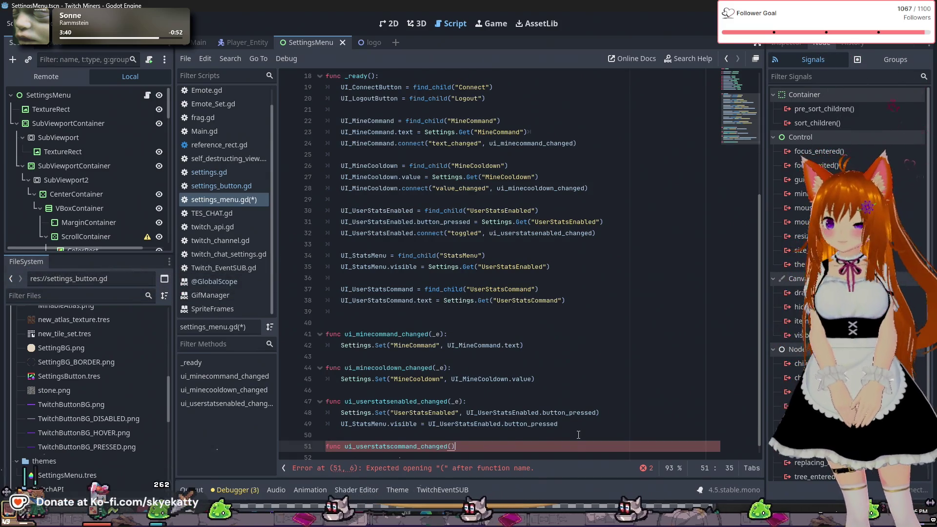
pyautogui.write('(')
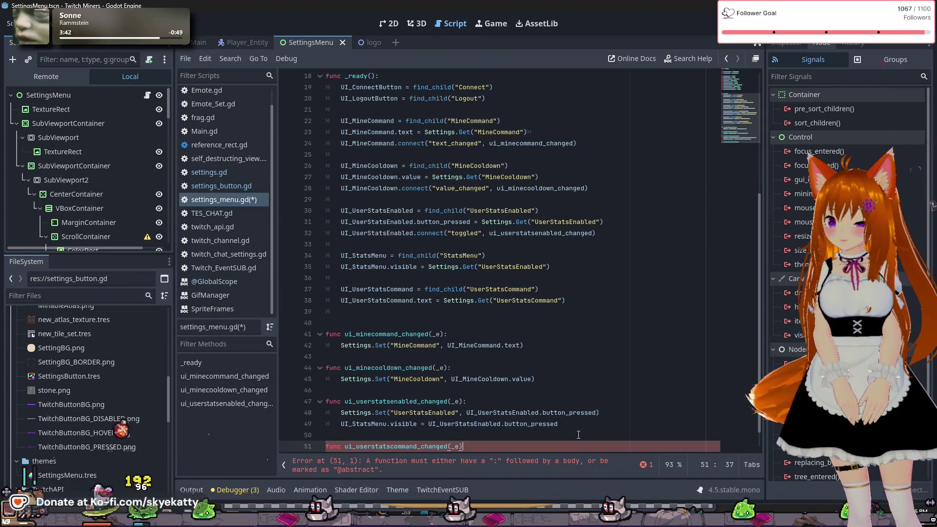
pyautogui.press('Return')
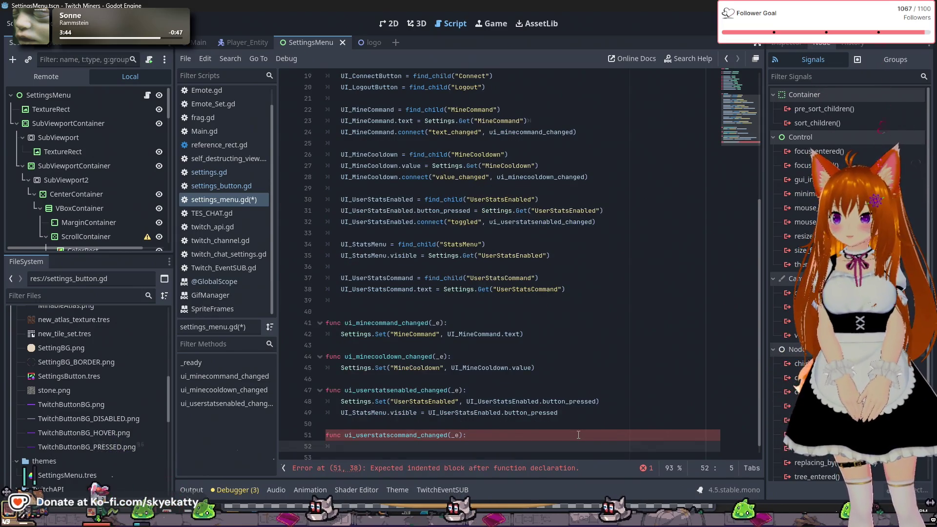
# - Give the handler the body Settings.Set("UserStatsCommand", UI_UserStatsCommand.text)
pyautogui.write('Setings.')
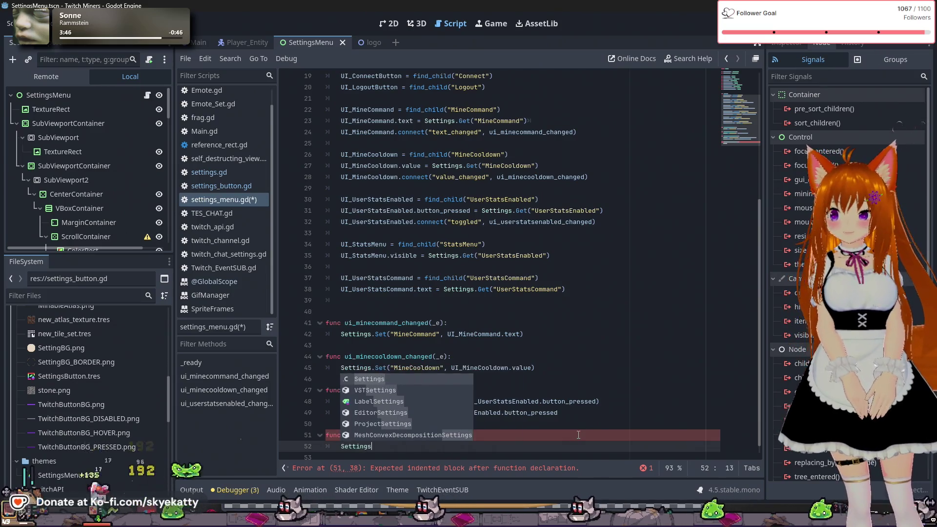
pyautogui.write('Set')
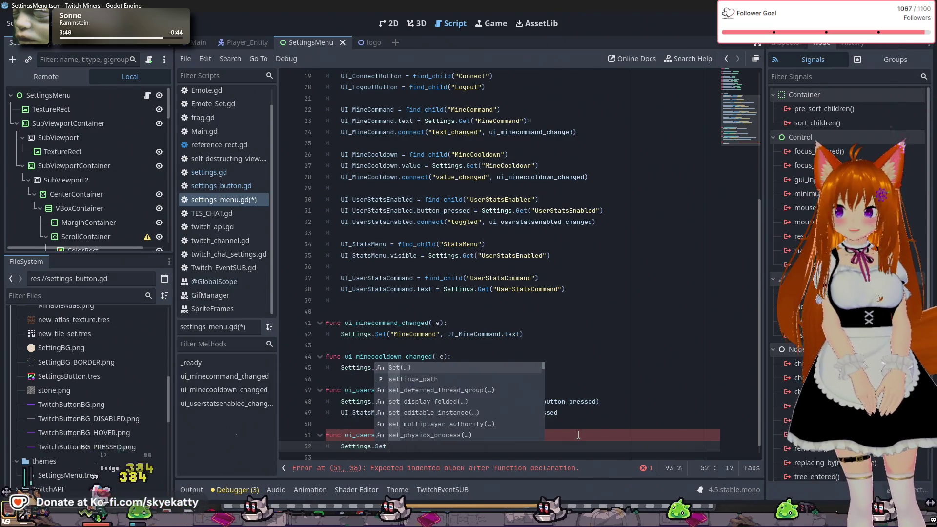
pyautogui.write('("')
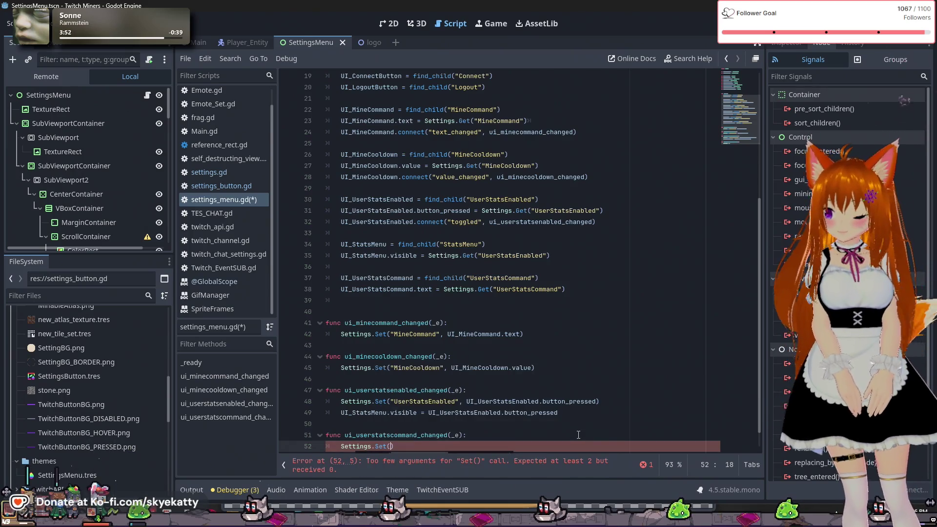
pyautogui.write('User')
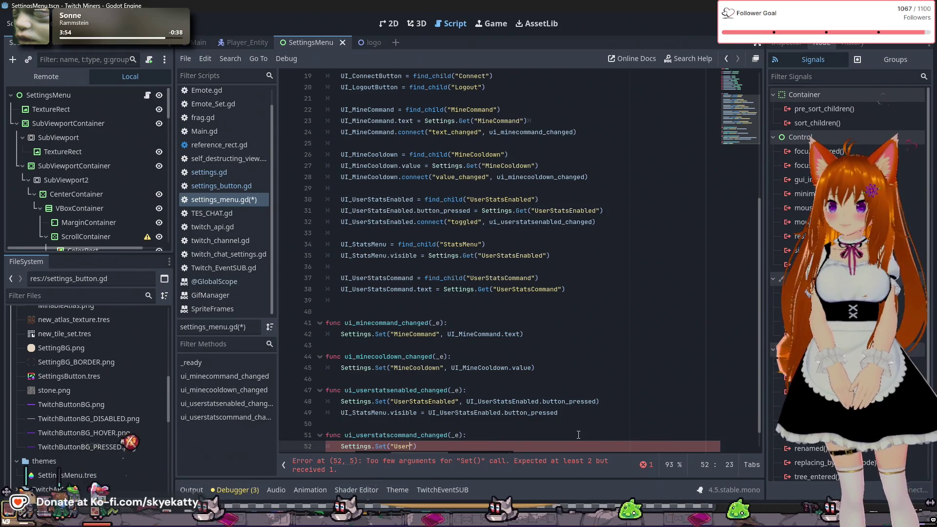
pyautogui.write('Stats')
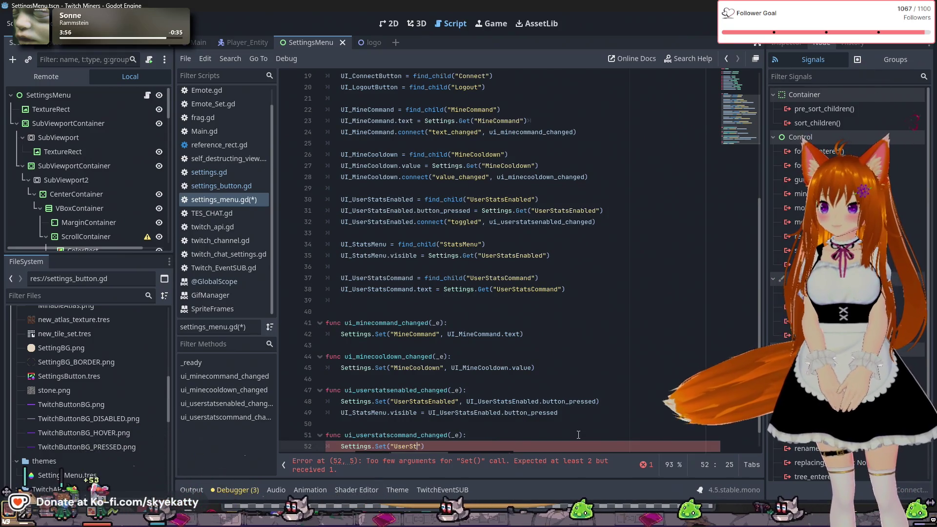
pyautogui.write('Command"')
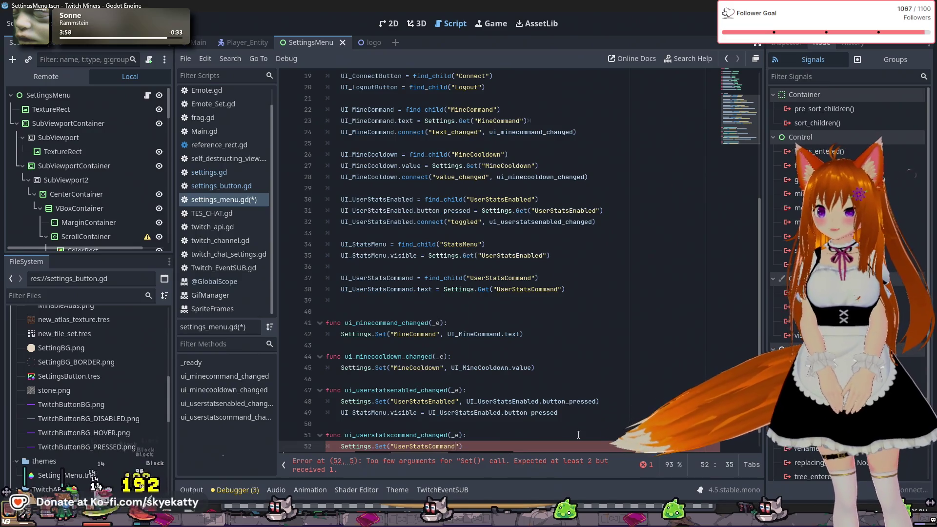
pyautogui.write(', ')
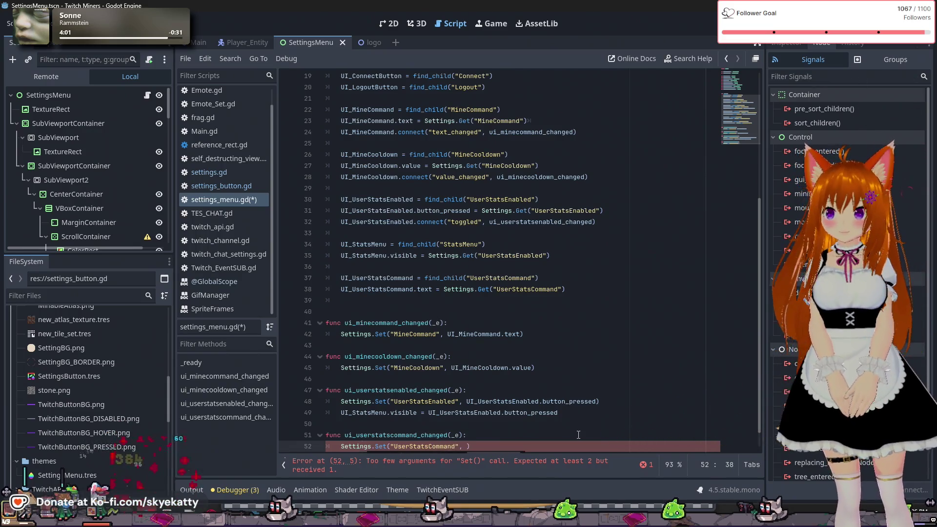
pyautogui.write('UI')
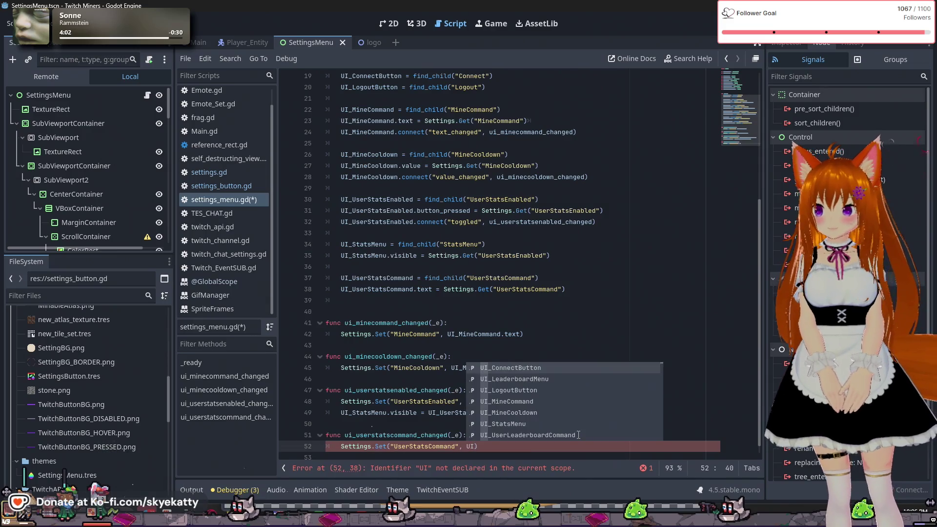
pyautogui.write('_User')
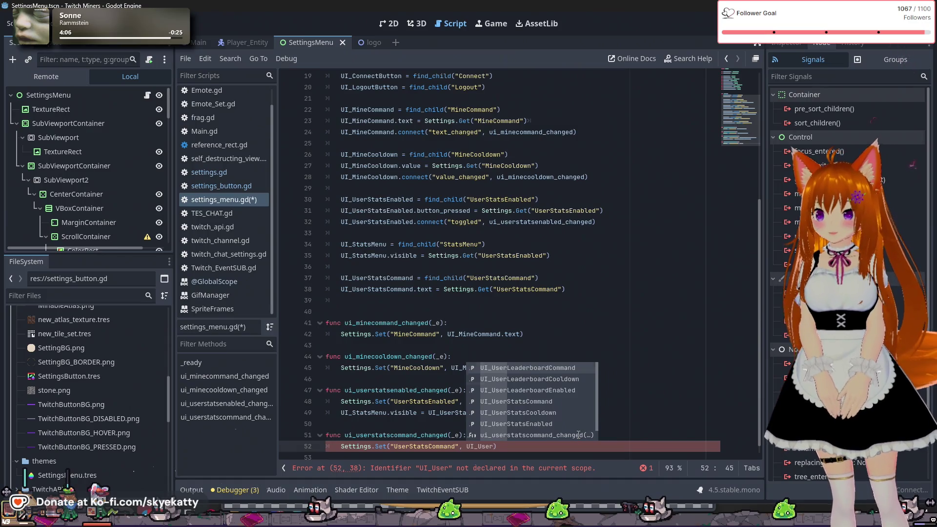
pyautogui.press('Down')
pyautogui.press('Down')
pyautogui.press('Down')
pyautogui.press('Return')
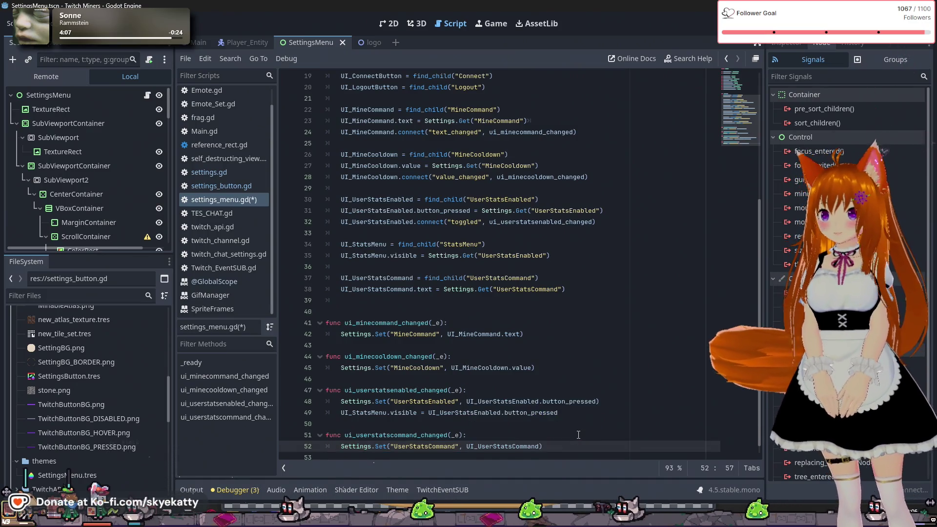
pyautogui.write('.tex')
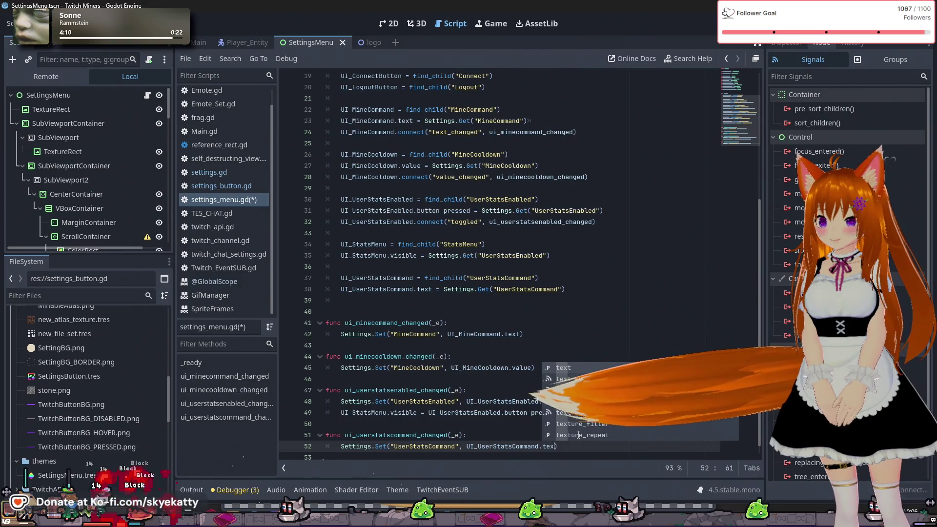
pyautogui.press('Return')
pyautogui.click(579, 379)
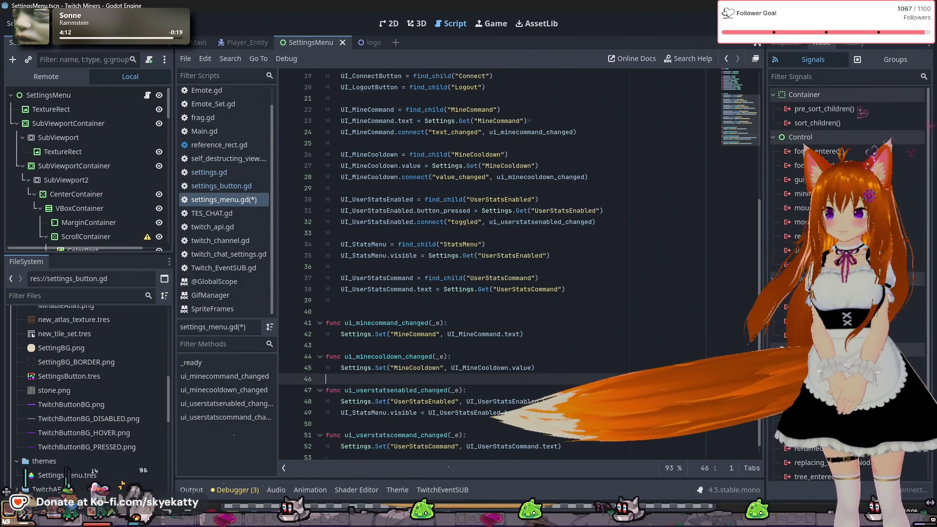
pyautogui.click(566, 446)
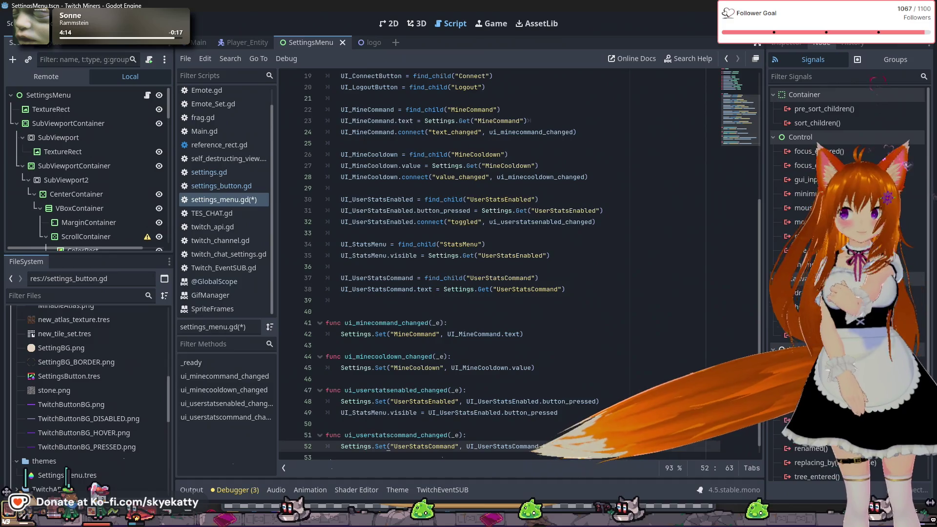
pyautogui.scroll(-1, 555, 412)
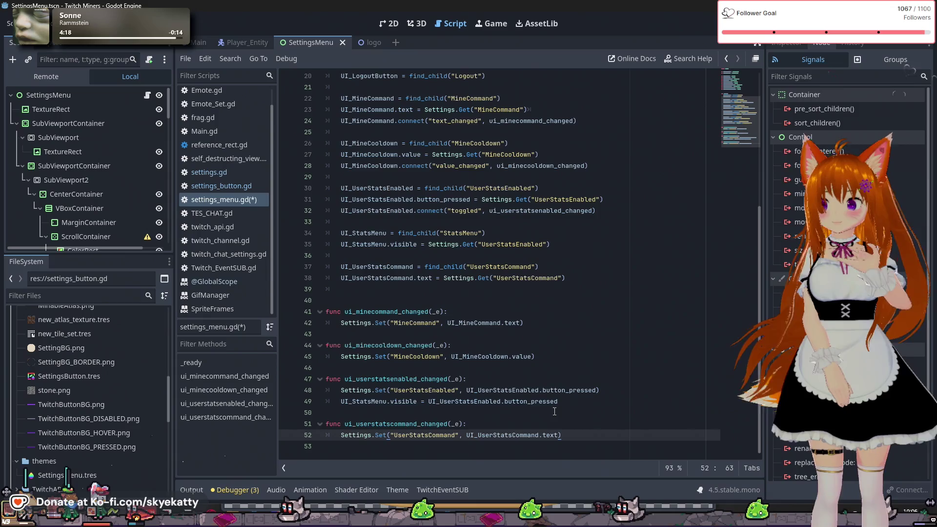
pyautogui.moveTo(530, 389)
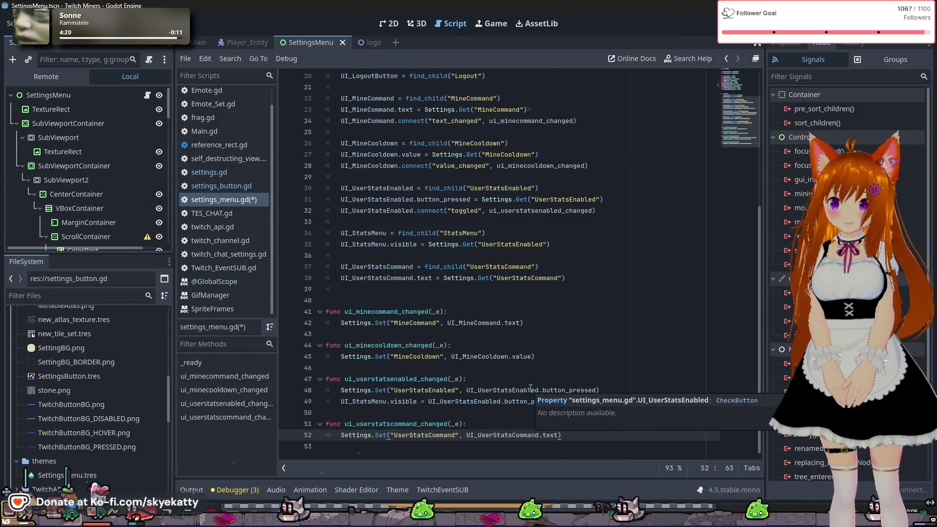
pyautogui.click(507, 424)
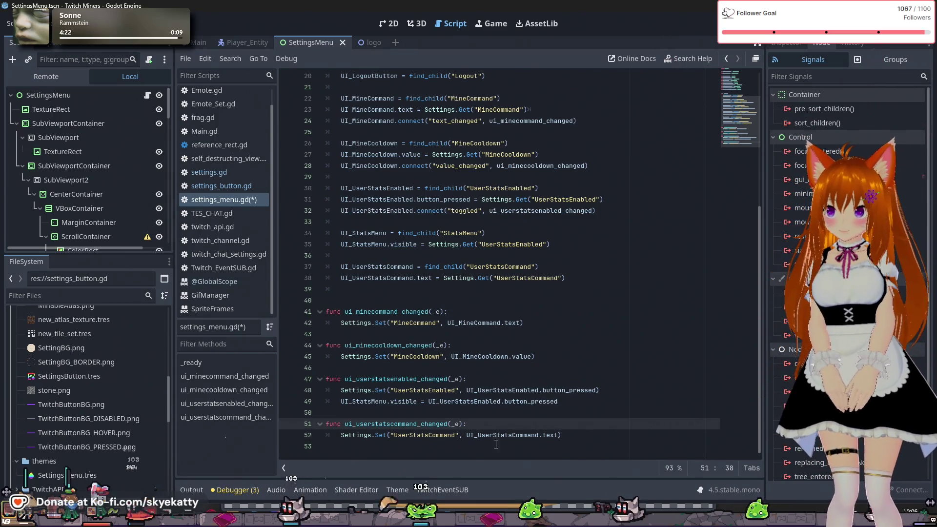
# - Add UI_UserStatsCommand.connect("text_changed", ui_userstatscommand_changed) after line 38
pyautogui.click(598, 278)
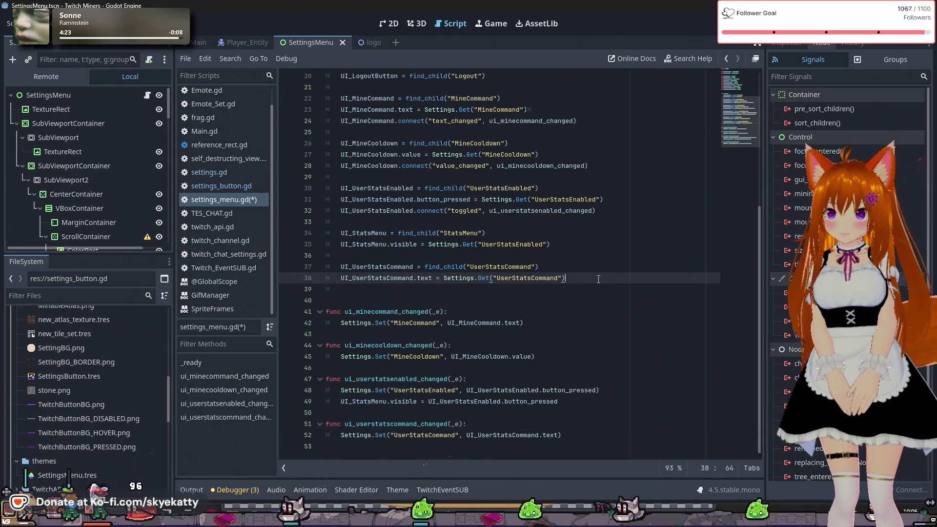
pyautogui.press('Return')
pyautogui.write('UI')
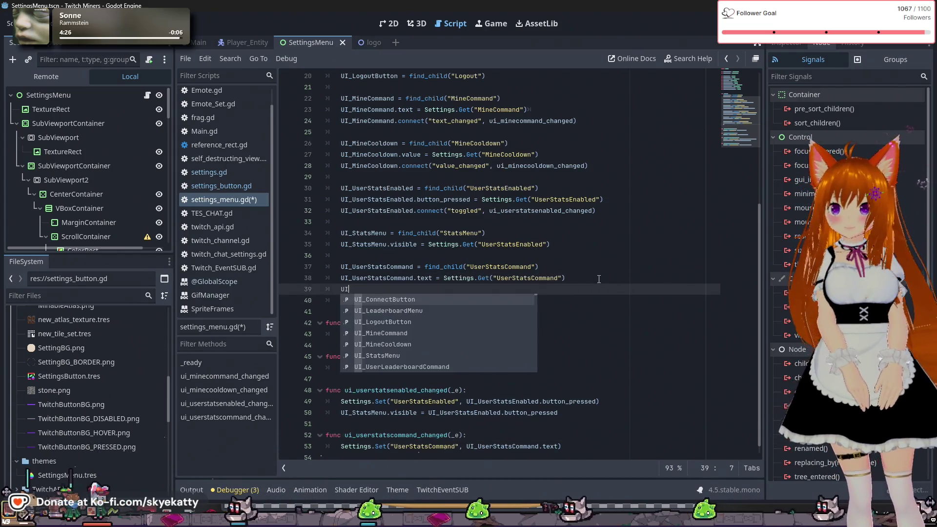
pyautogui.write('_UserS')
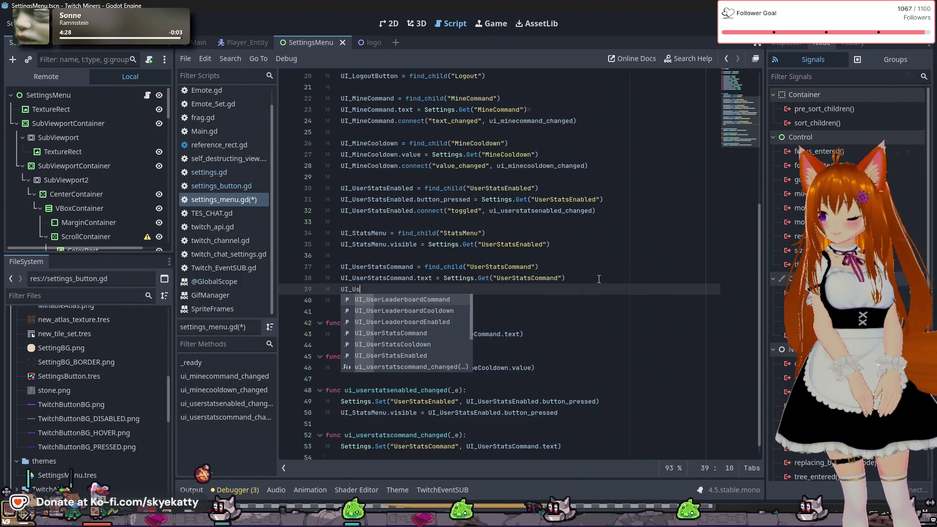
pyautogui.press('Return')
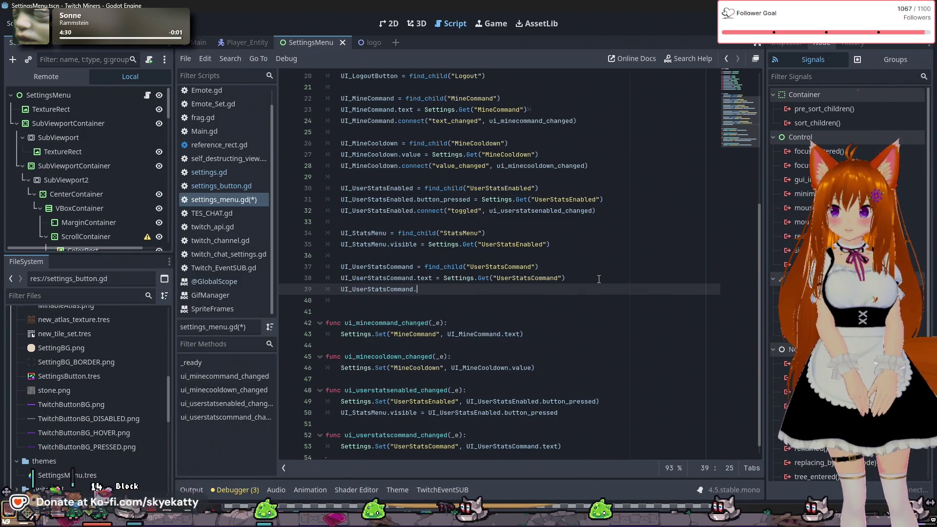
pyautogui.write('.connec')
pyautogui.press('Return')
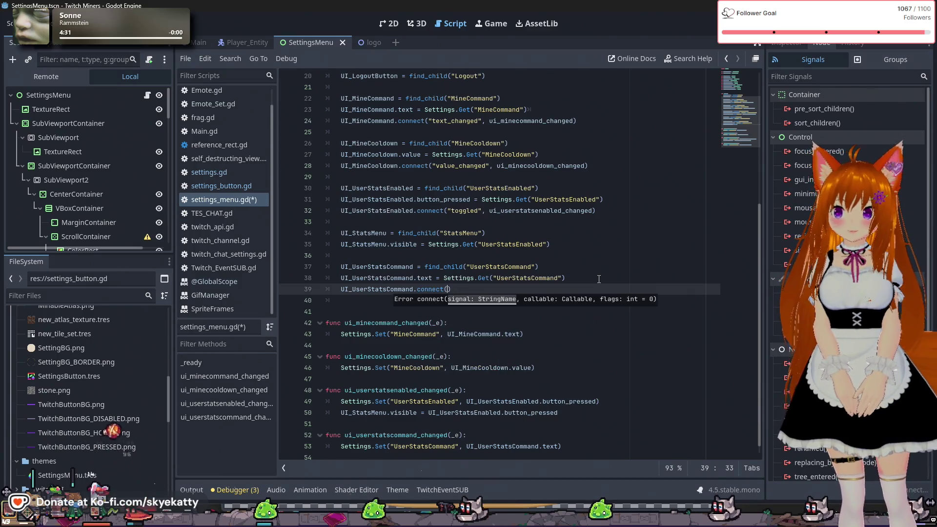
pyautogui.write('"')
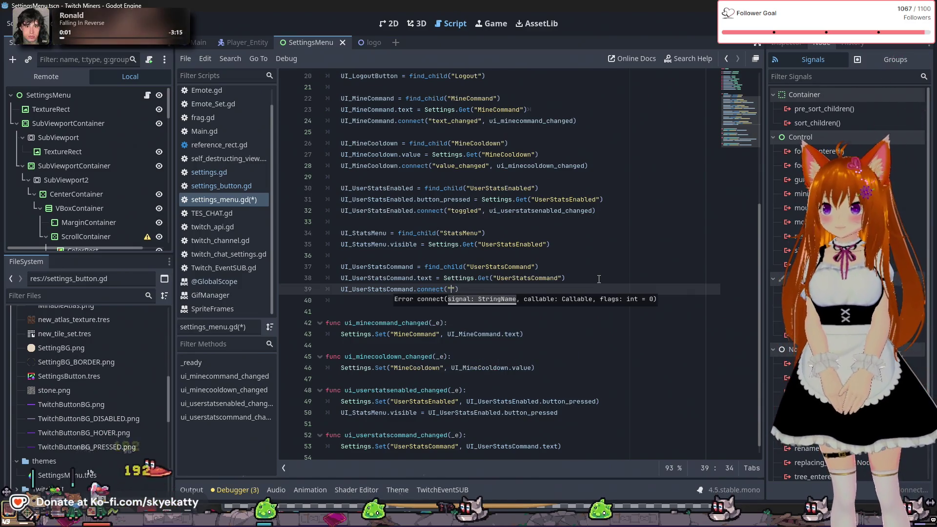
pyautogui.write('text_chang')
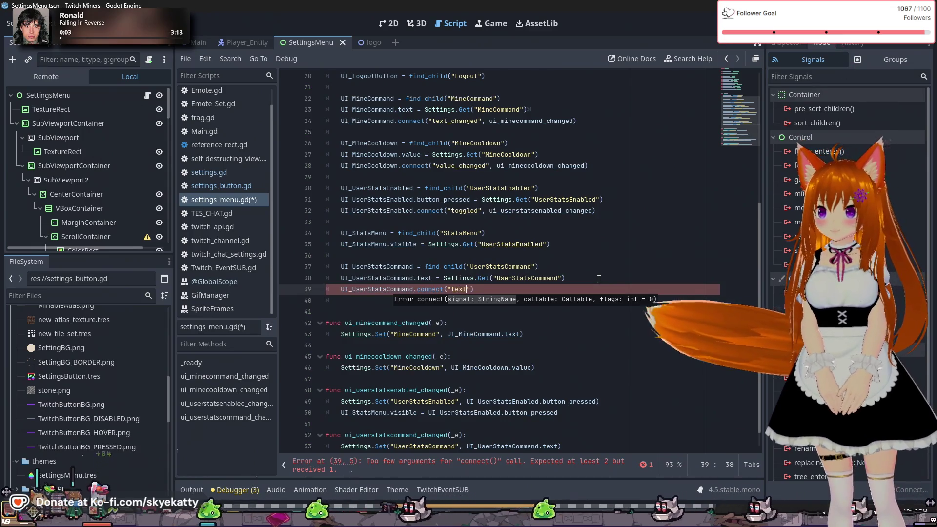
pyautogui.write('ed", u')
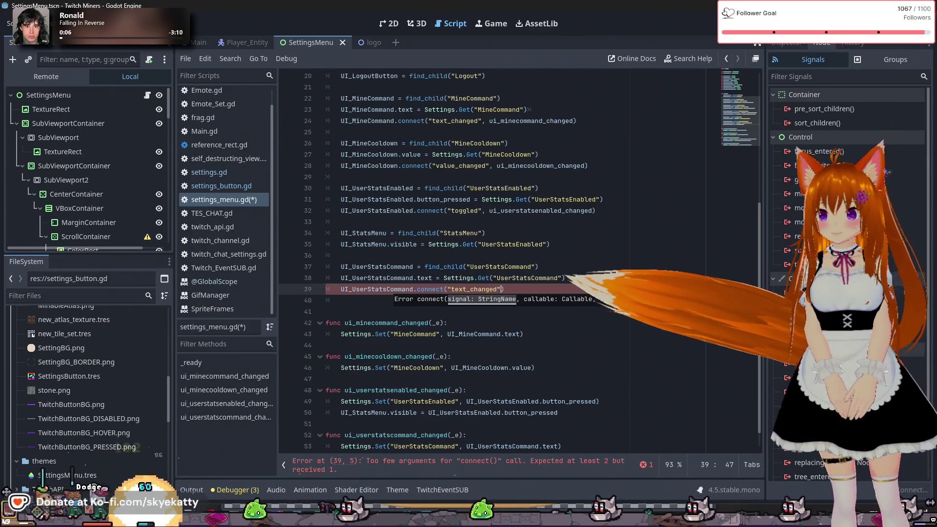
pyautogui.write('i')
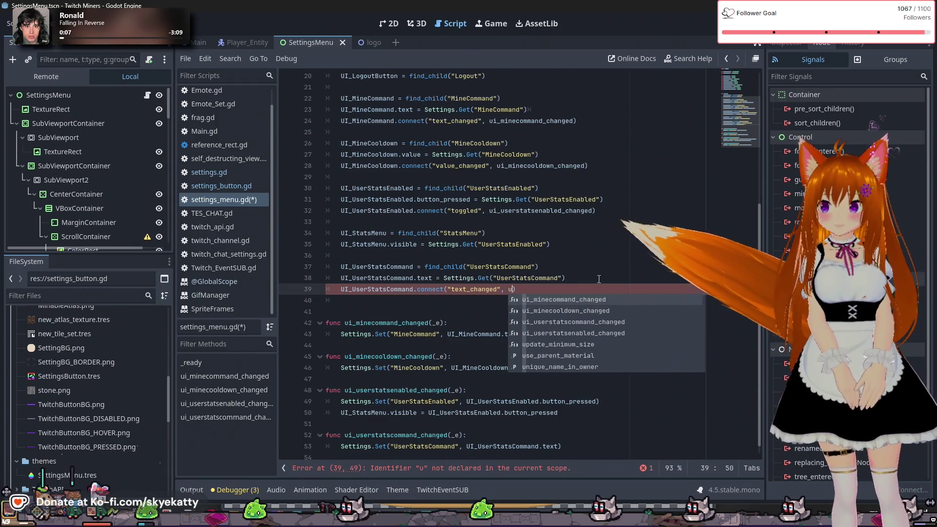
pyautogui.press('Down')
pyautogui.press('Down')
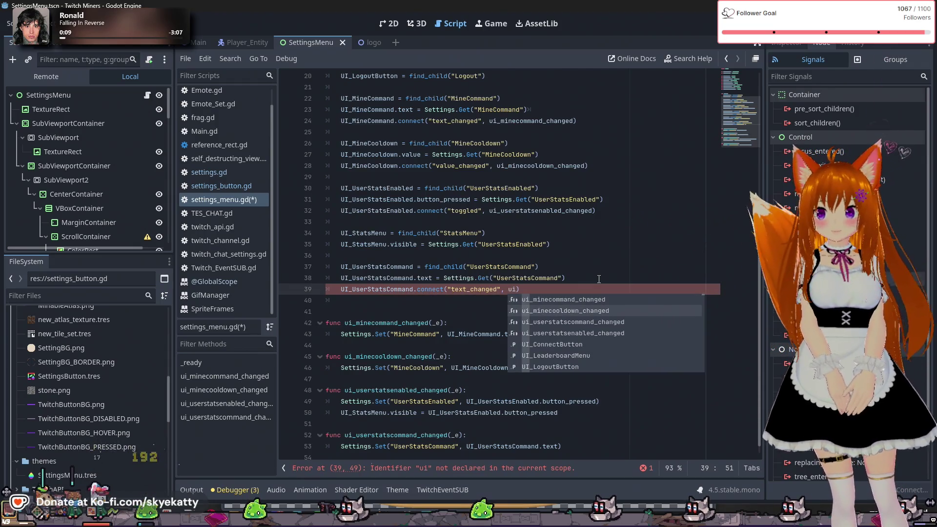
pyautogui.press('Down')
pyautogui.press('Up')
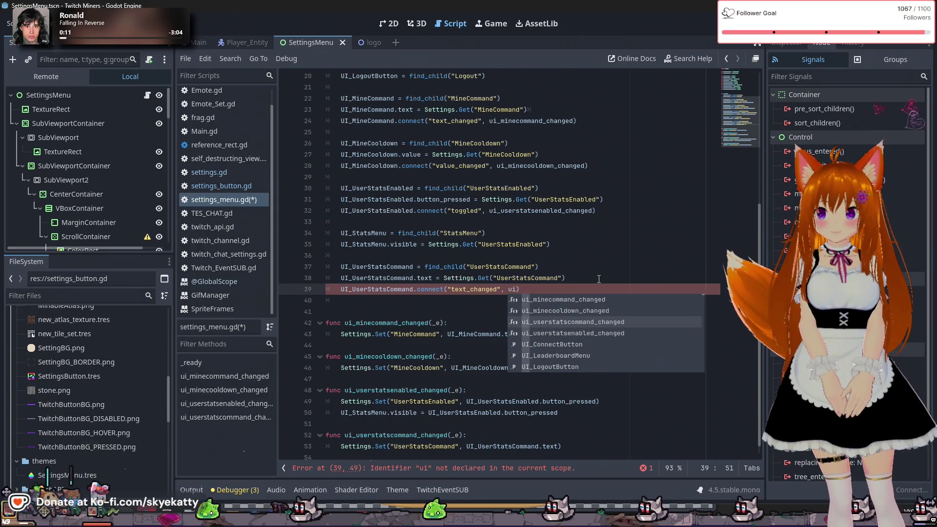
pyautogui.press('Return')
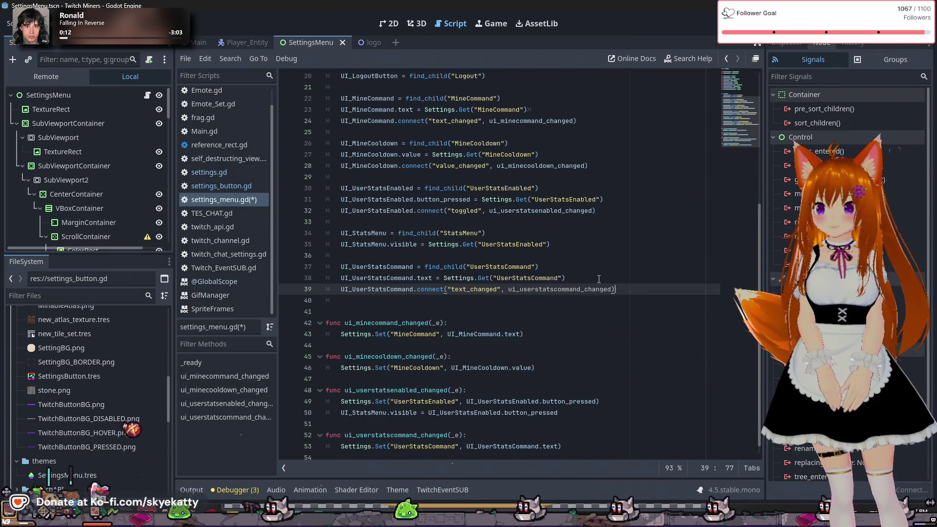
pyautogui.press('Return')
pyautogui.press('Return')
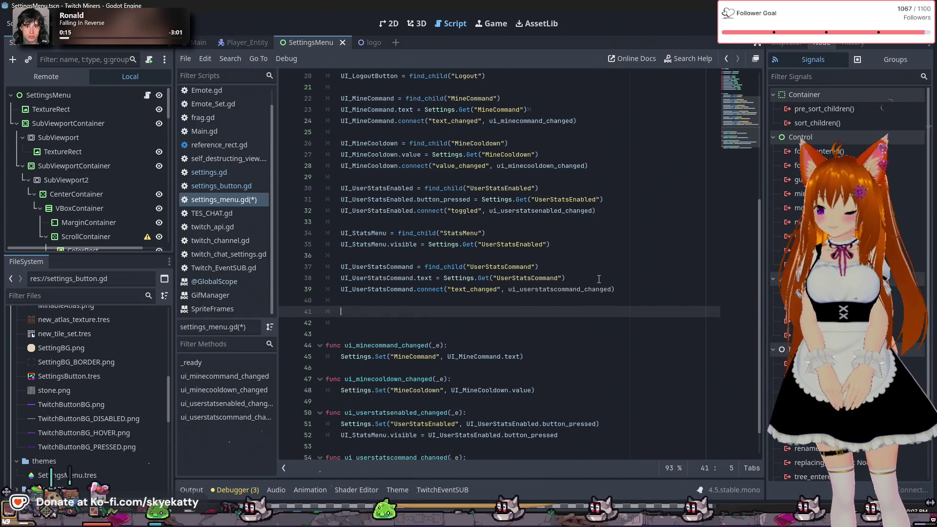
# - Assign UI_UserStatsCooldown = find_child("UserStatsCooldown") and open a new line below it
pyautogui.write('UI_')
pyautogui.scroll(4, 598, 279)
pyautogui.scroll(2, 598, 278)
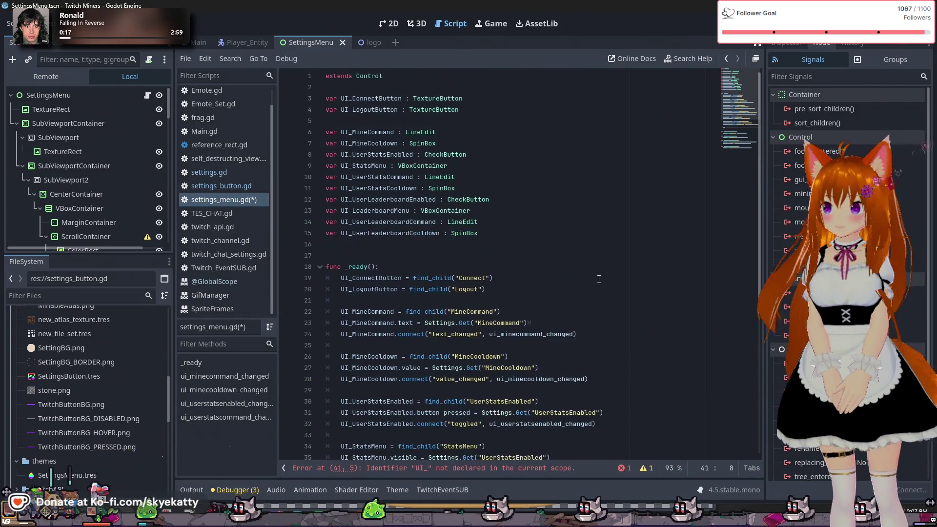
pyautogui.scroll(-4, 407, 187)
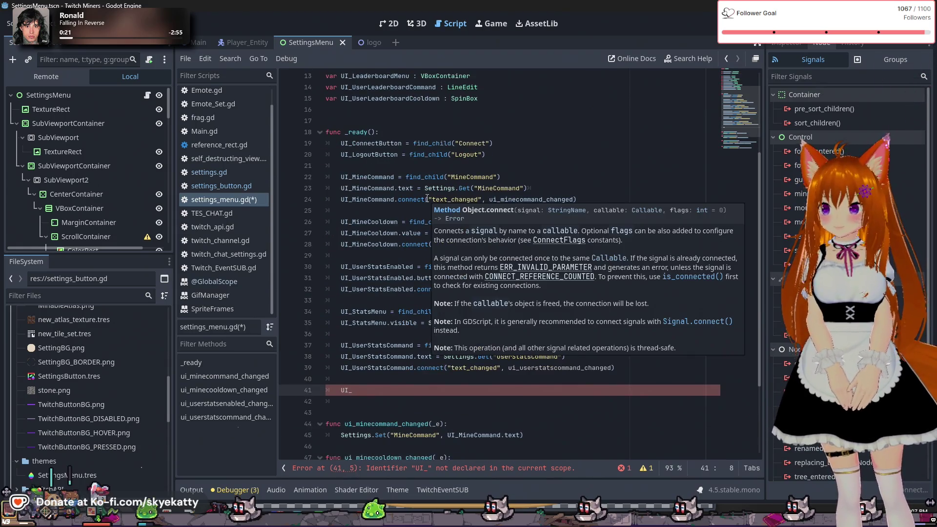
pyautogui.write('Us')
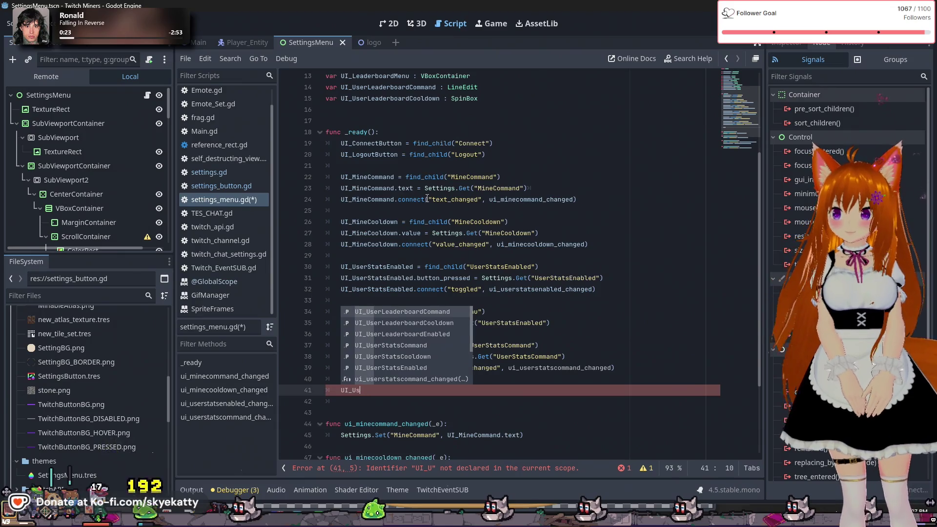
pyautogui.write('erSt')
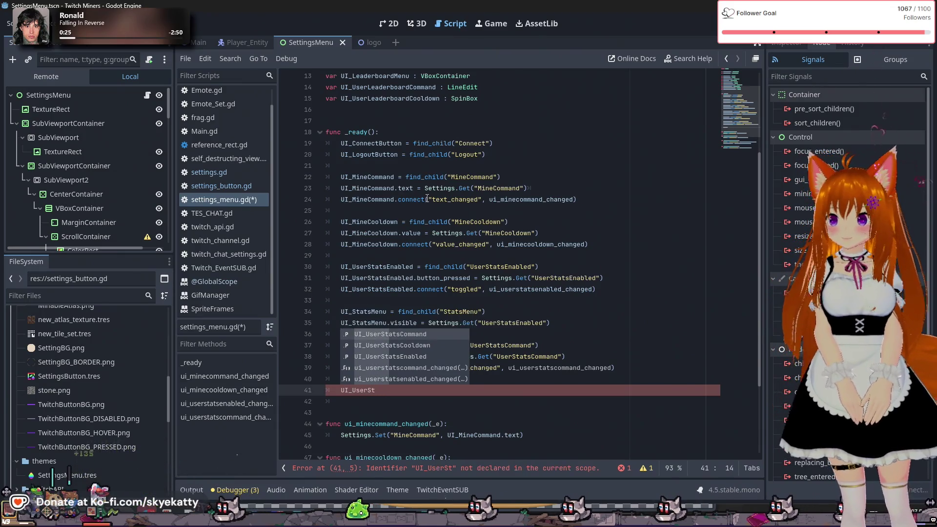
pyautogui.press('Down')
pyautogui.press('Return')
pyautogui.write('= ')
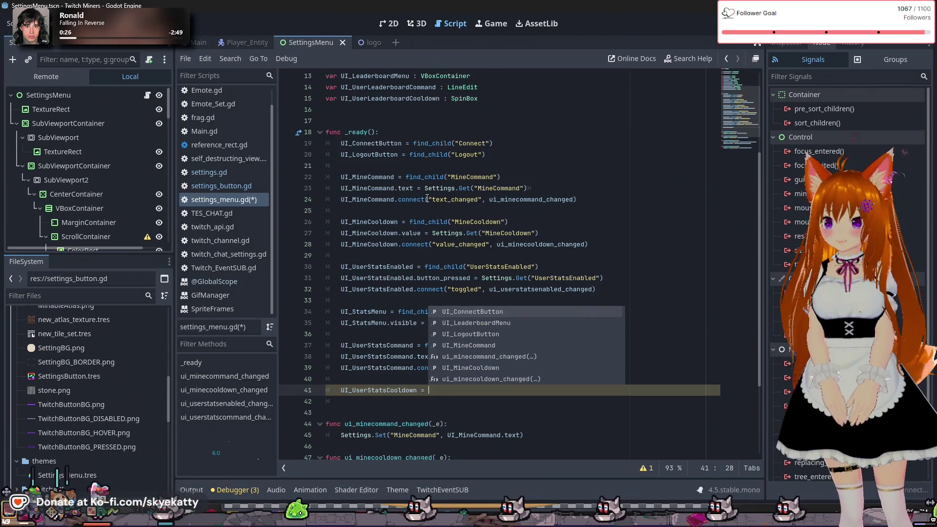
pyautogui.write('find')
pyautogui.press('Down')
pyautogui.press('Down')
pyautogui.press('Down')
pyautogui.press('Return')
pyautogui.write('"UserS')
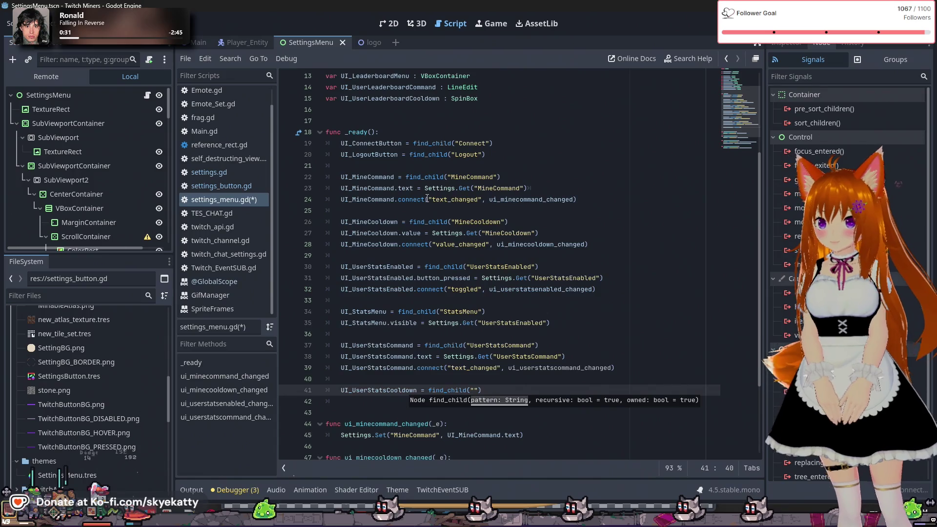
pyautogui.write('tatsCooldown')
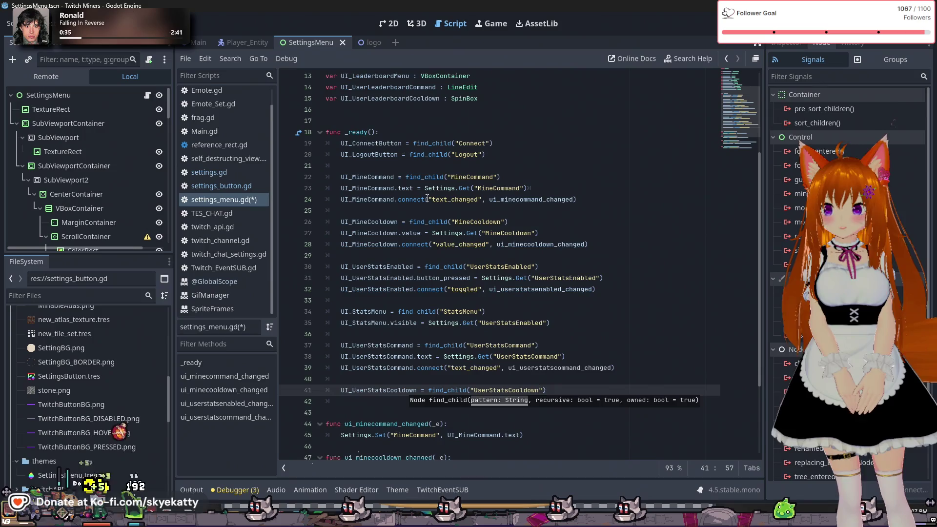
pyautogui.press('Return')
pyautogui.write('UI_')
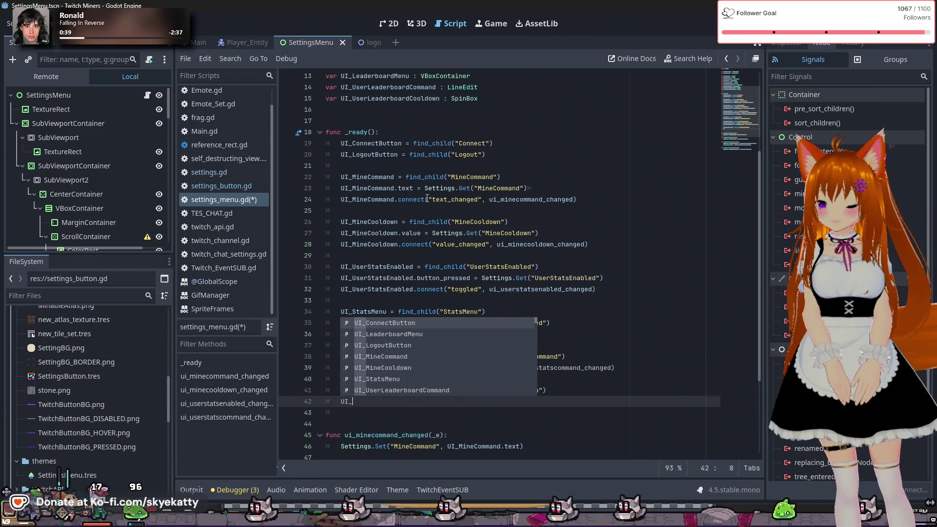
# - Set line 42 to UI_UserStatsCooldown.value = Settings.Get("UserStatsCooldown")
pyautogui.write('U')
pyautogui.write('ser')
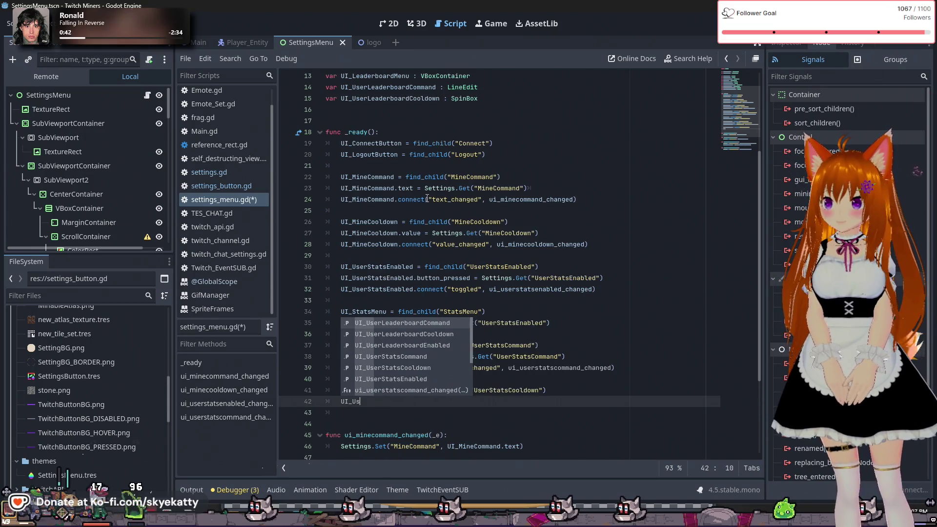
pyautogui.write('StatsCooldown')
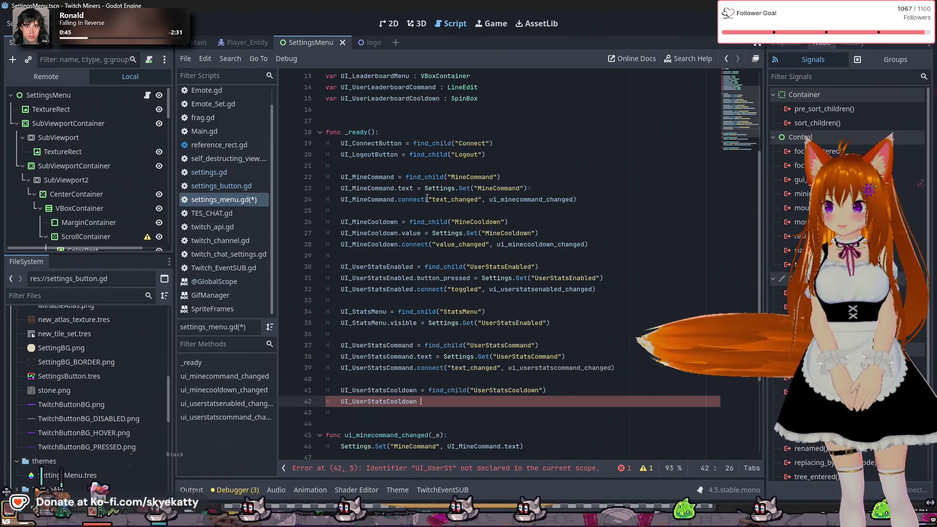
pyautogui.write(' =')
pyautogui.press('BackSpace')
pyautogui.press('BackSpace')
pyautogui.write('.value')
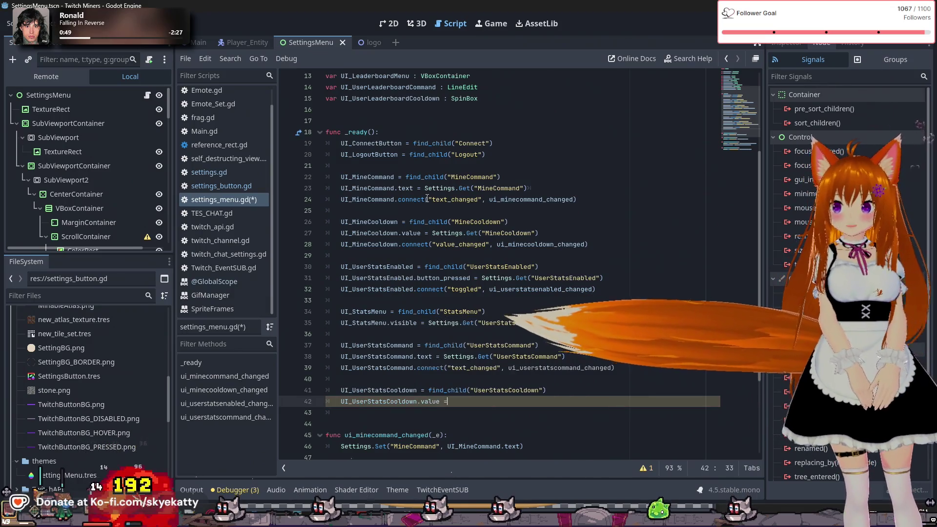
pyautogui.write(' = Settings.Get')
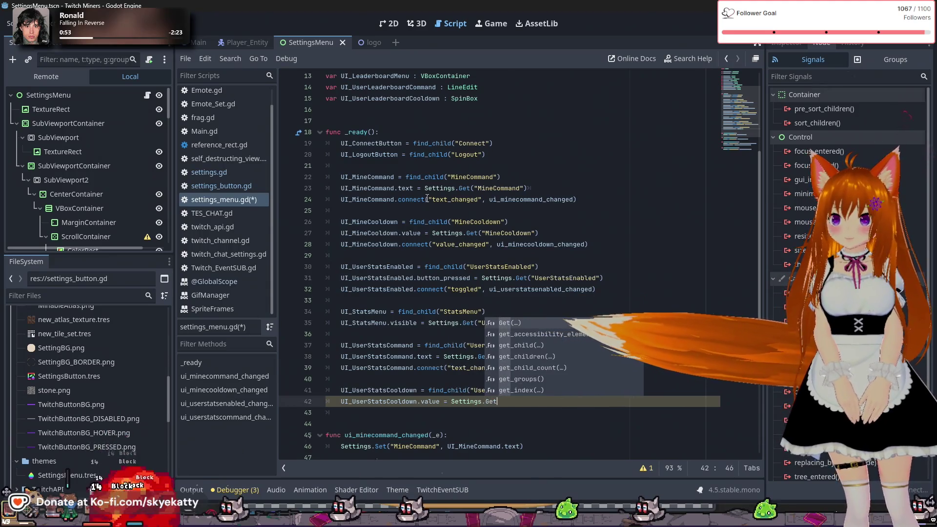
pyautogui.press('Return')
pyautogui.write('"Us')
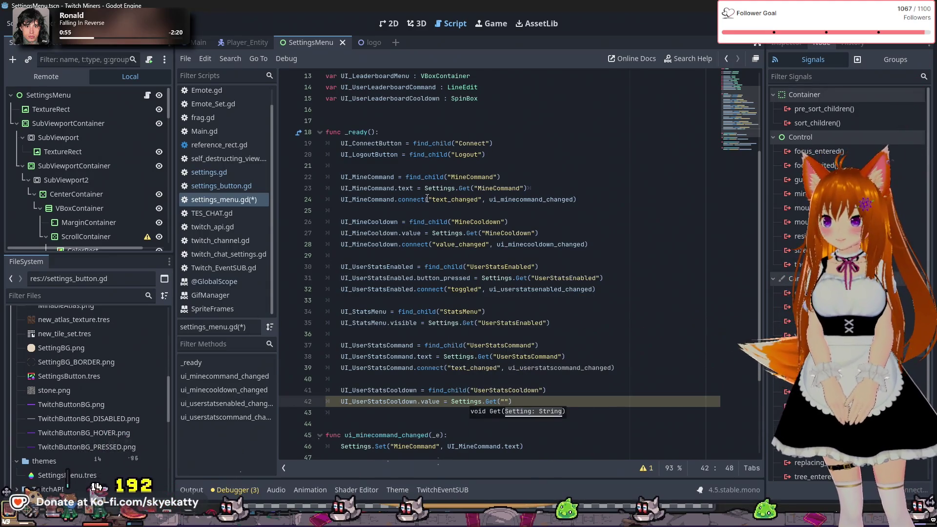
pyautogui.write('erStatsCooldown')
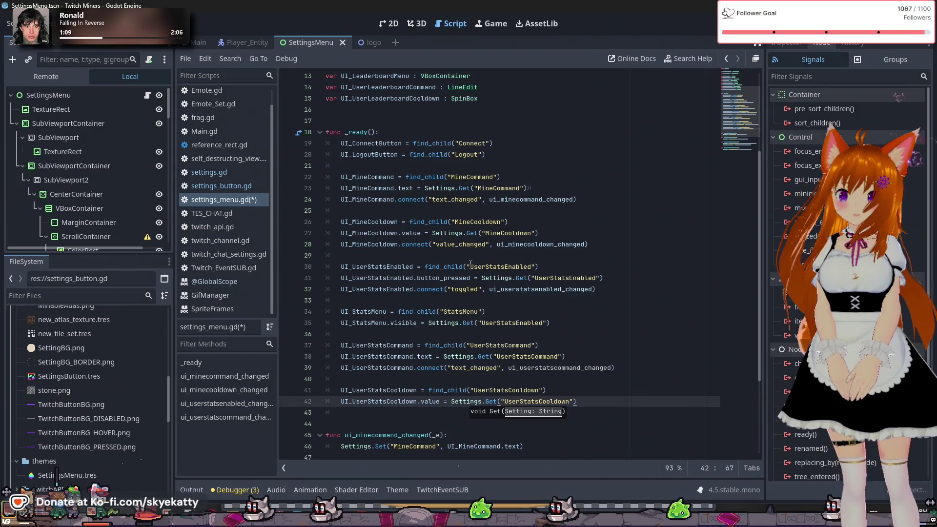
pyautogui.click(488, 300)
pyautogui.scroll(-4, 496, 277)
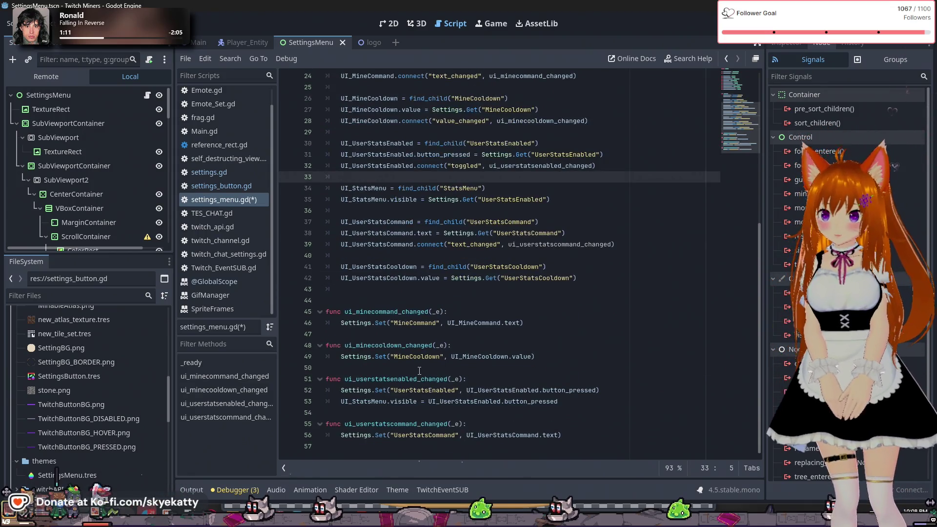
# - Paste a copy of ui_minecooldown_changed below the last function and rename it ui_userstatscooldown_changed
pyautogui.moveTo(557, 357); pyautogui.dragTo(334, 355)
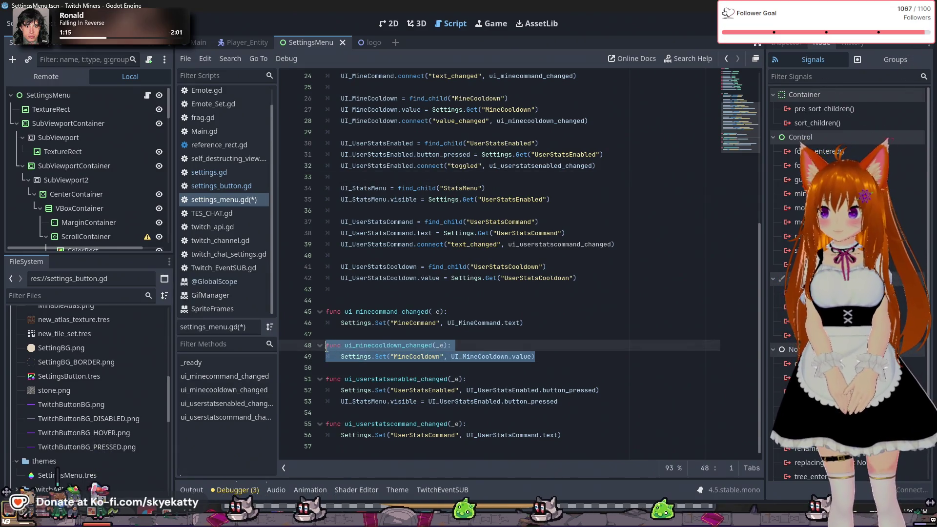
pyautogui.click(591, 432)
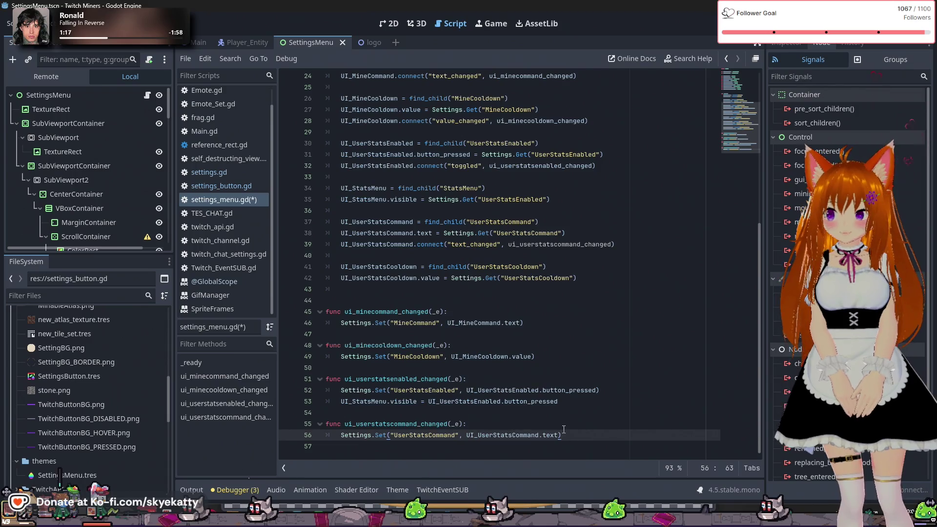
pyautogui.press('Return')
pyautogui.press('Return')
pyautogui.write('func ui_minecooldown_changed(_e): \tSettings.Set("MineCooldown", UI_MineCooldown.value)')
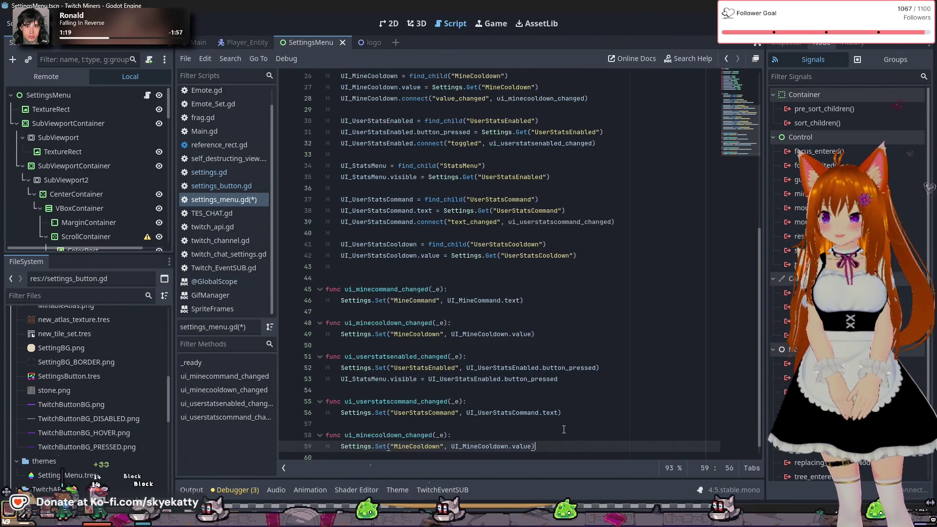
pyautogui.click(383, 423)
pyautogui.write('userstats')
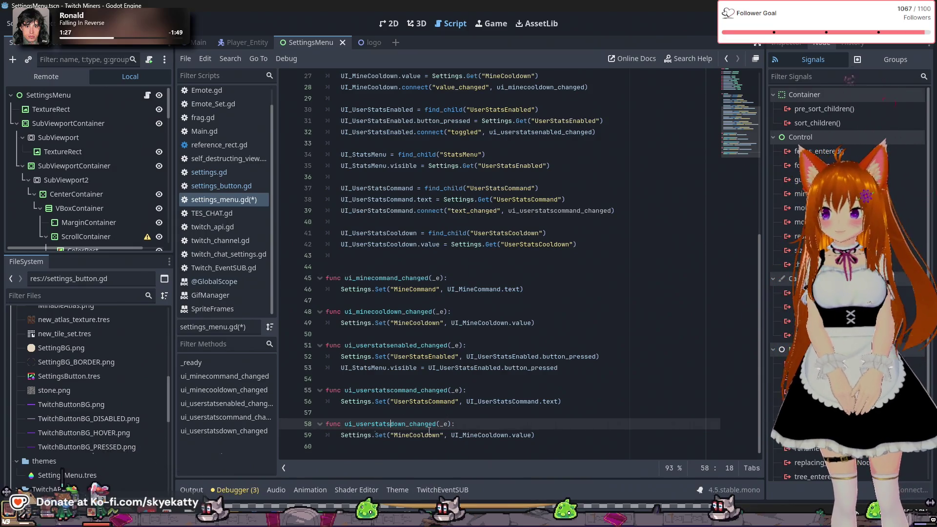
pyautogui.write('cool')
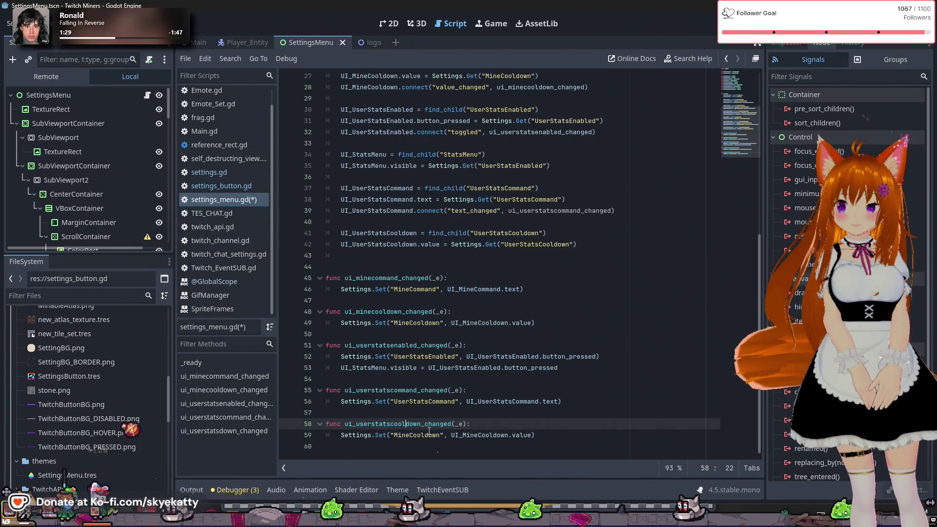
# - Change the copied body to Settings.Set("UserStatsCooldown", UI_UserStatsCooldown.value)
pyautogui.click(429, 432)
pyautogui.click(407, 437)
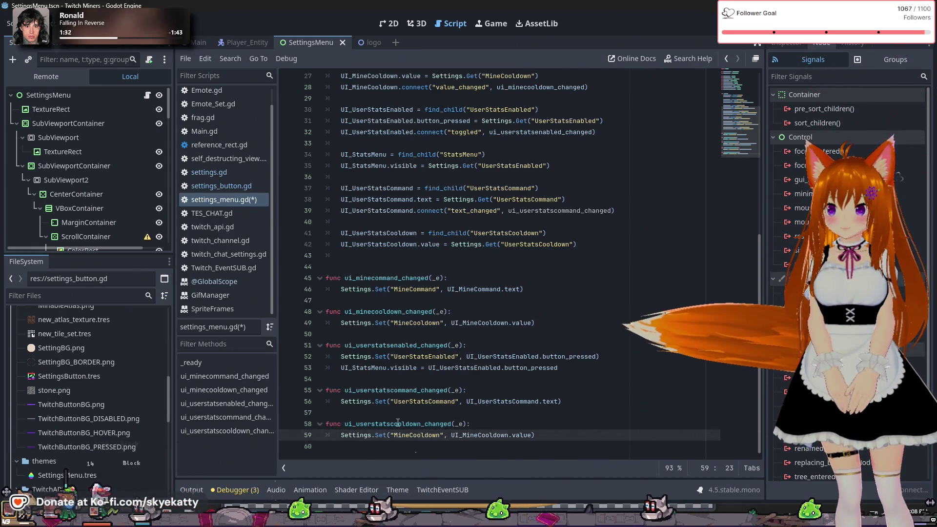
pyautogui.press('BackSpace')
pyautogui.press('BackSpace')
pyautogui.press('Delete')
pyautogui.press('BackSpace')
pyautogui.write('User')
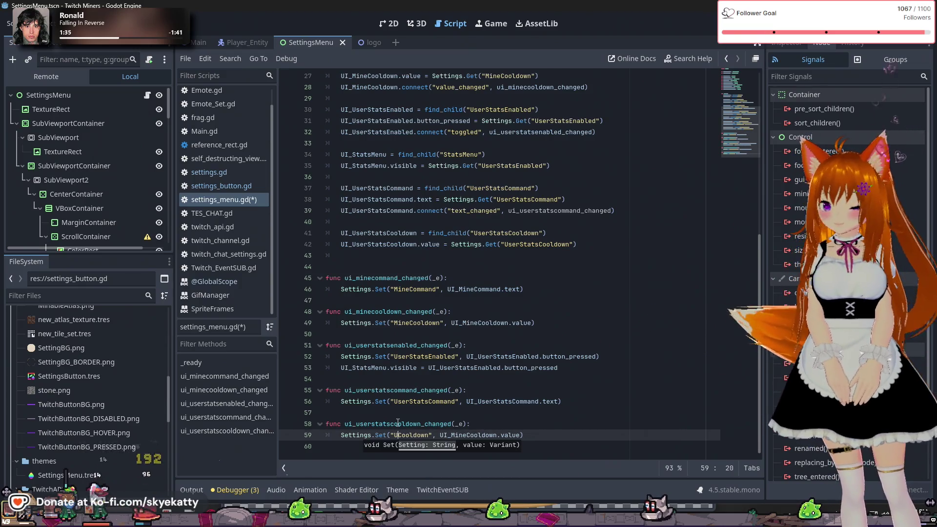
pyautogui.write('Stats')
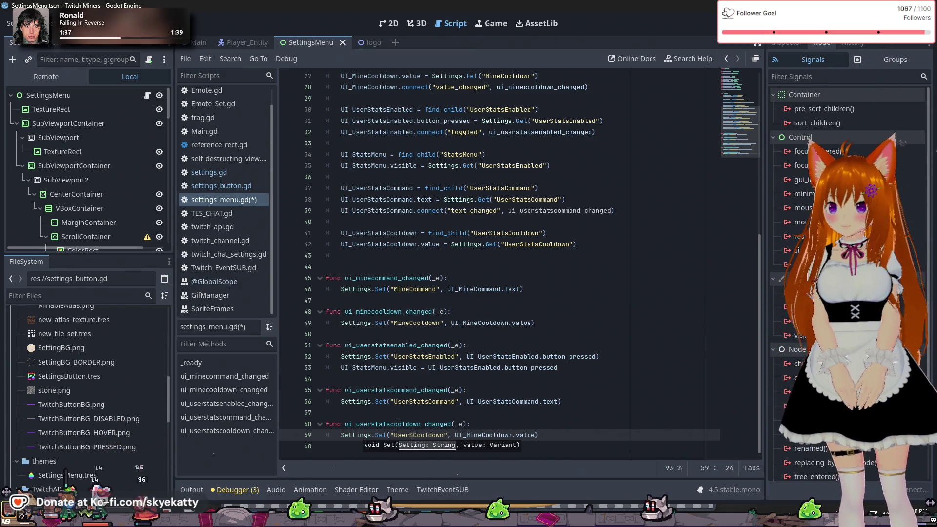
pyautogui.moveTo(497, 435); pyautogui.dragTo(482, 435)
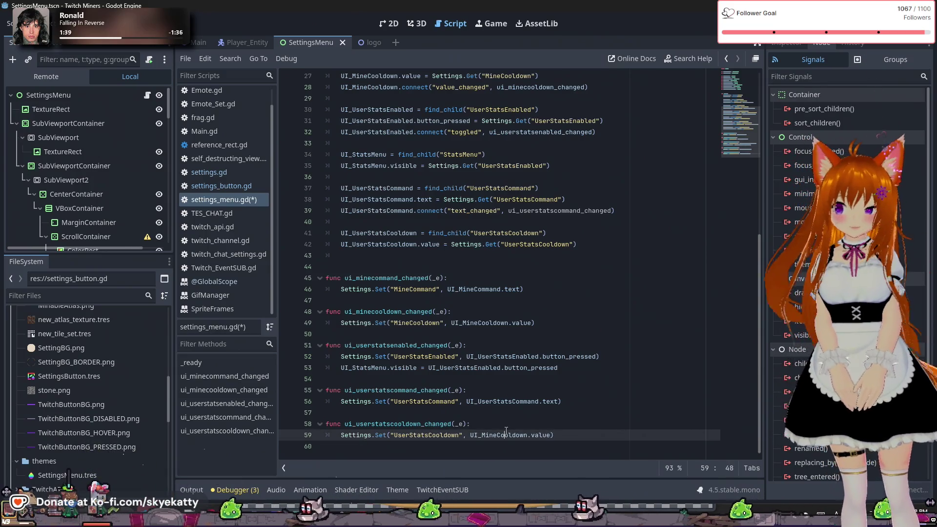
pyautogui.write('UserS')
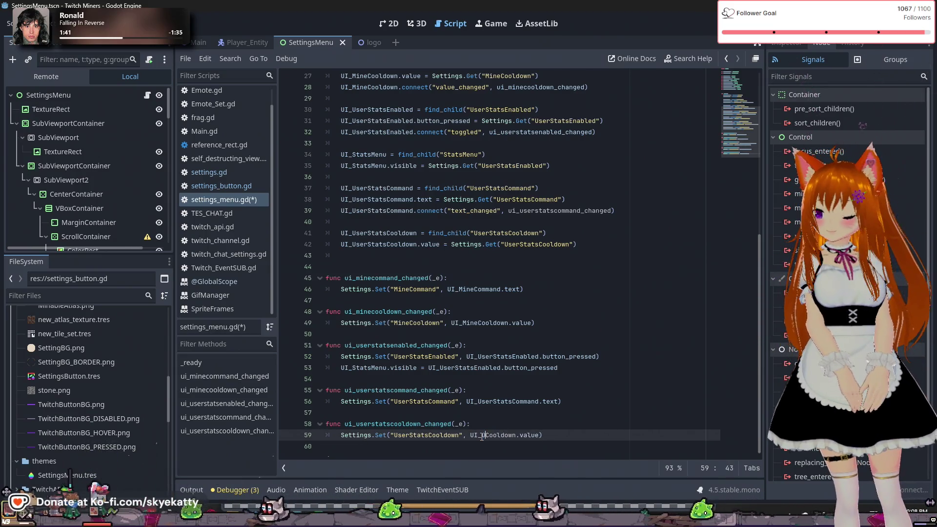
pyautogui.write('tats')
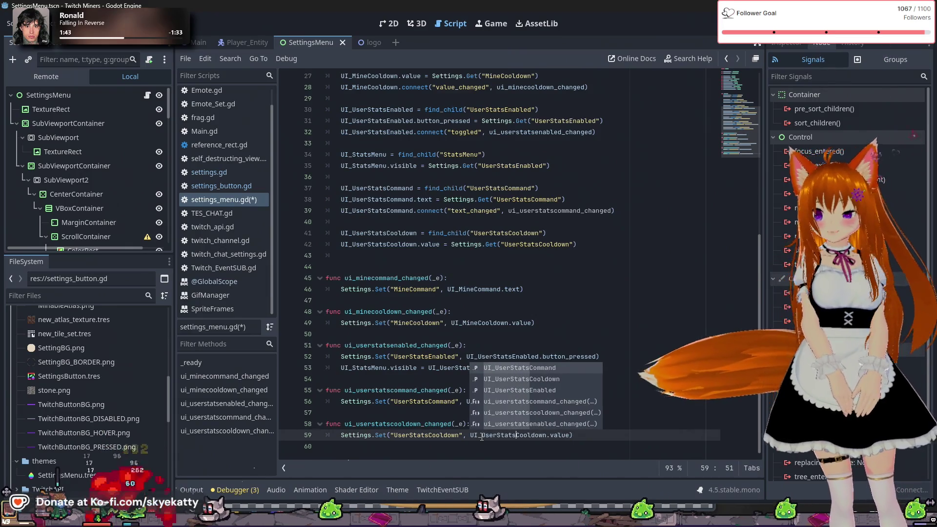
pyautogui.click(446, 390)
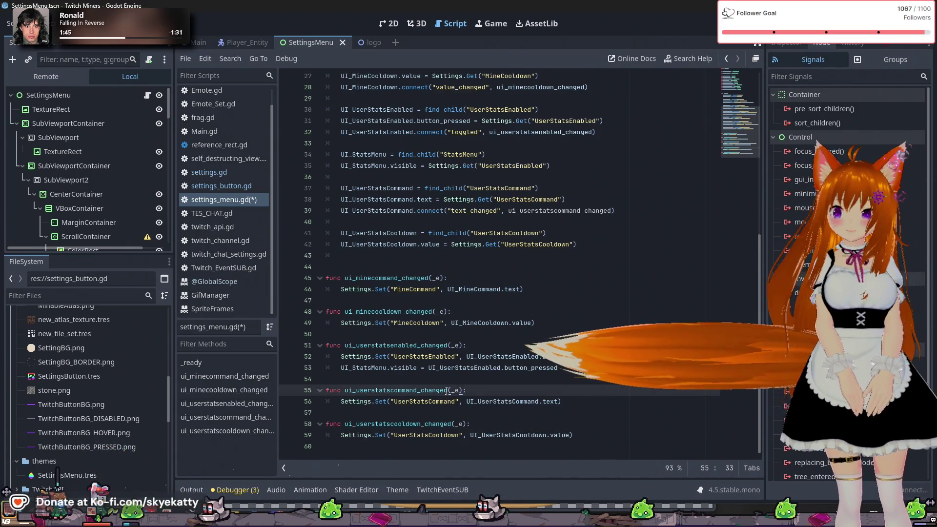
pyautogui.scroll(1, 446, 390)
pyautogui.scroll(-1, 447, 390)
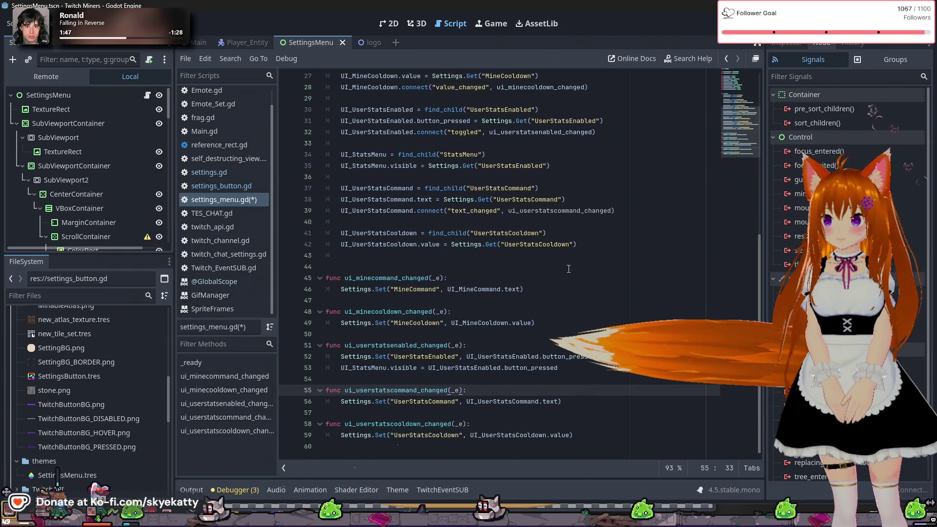
# - Add line 43: UI_UserStatsCooldown.connect("value_changed", ui_userstatscooldown_changed)
pyautogui.click(588, 245)
pyautogui.press('Return')
pyautogui.write('UI')
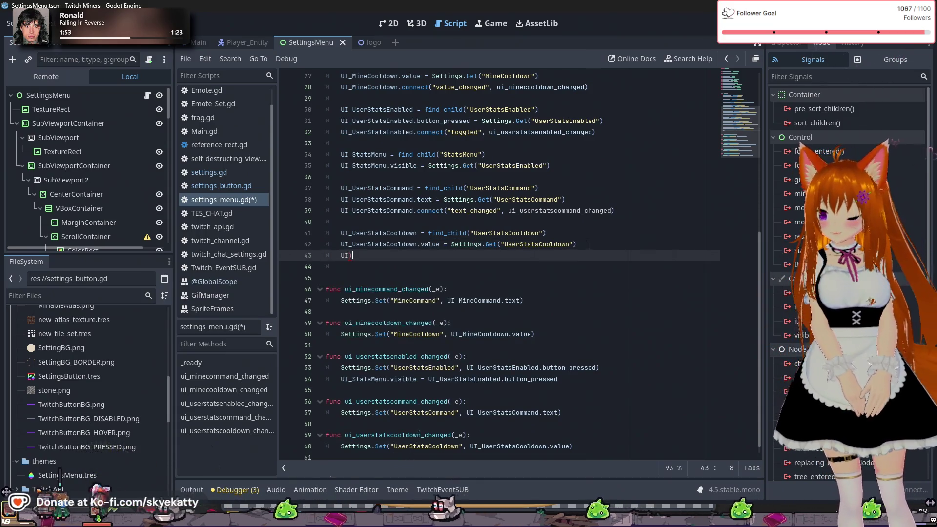
pyautogui.write('_Us')
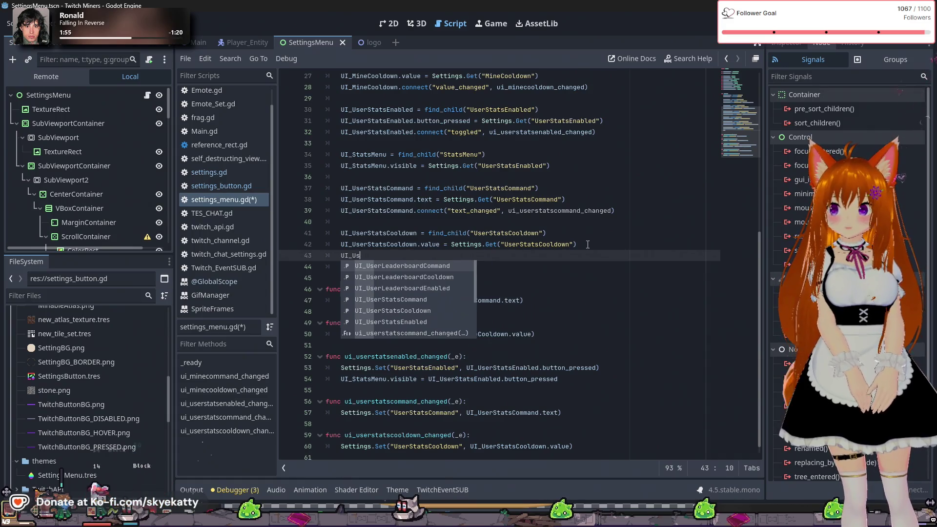
pyautogui.write('erStats')
pyautogui.press('Down')
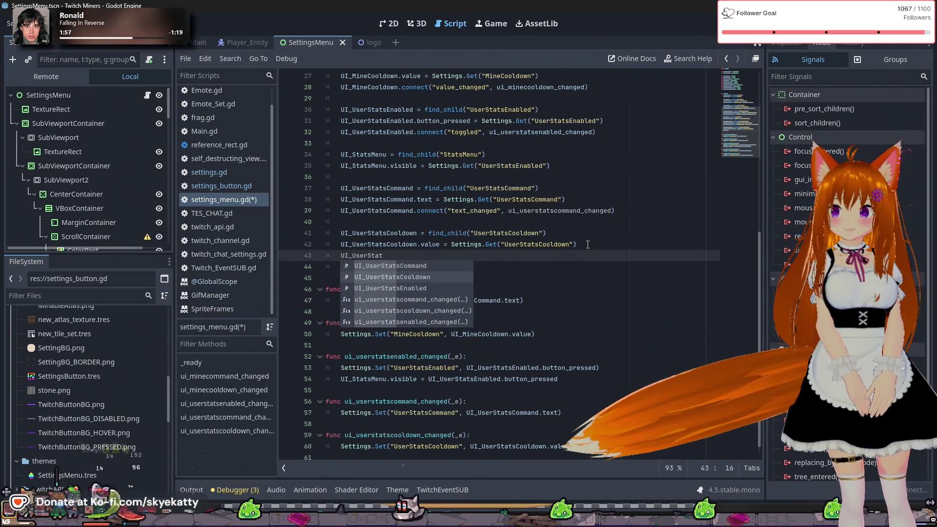
pyautogui.press('Return')
pyautogui.write('.con')
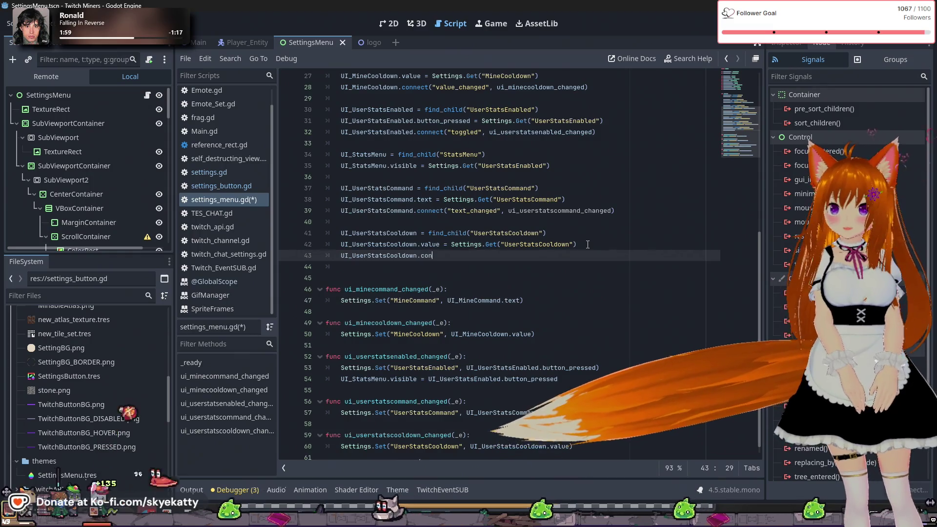
pyautogui.write('nect(')
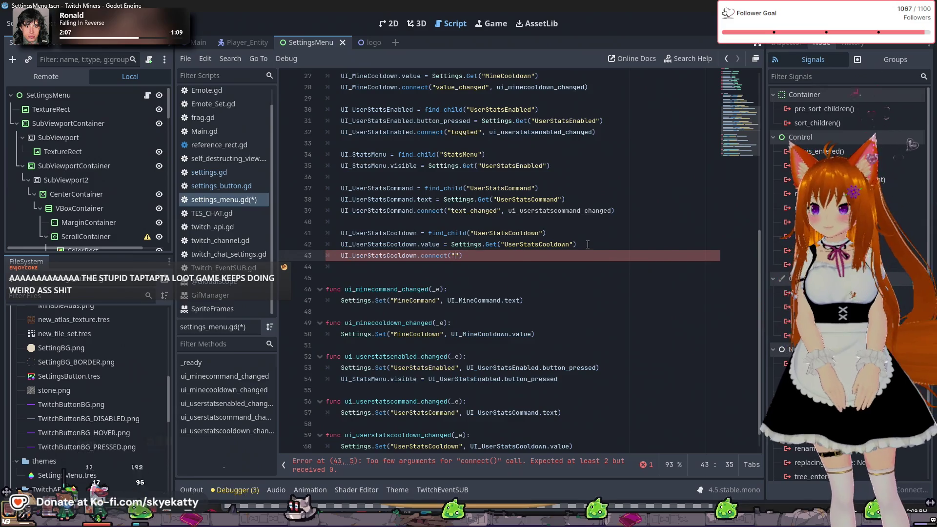
pyautogui.write('value_')
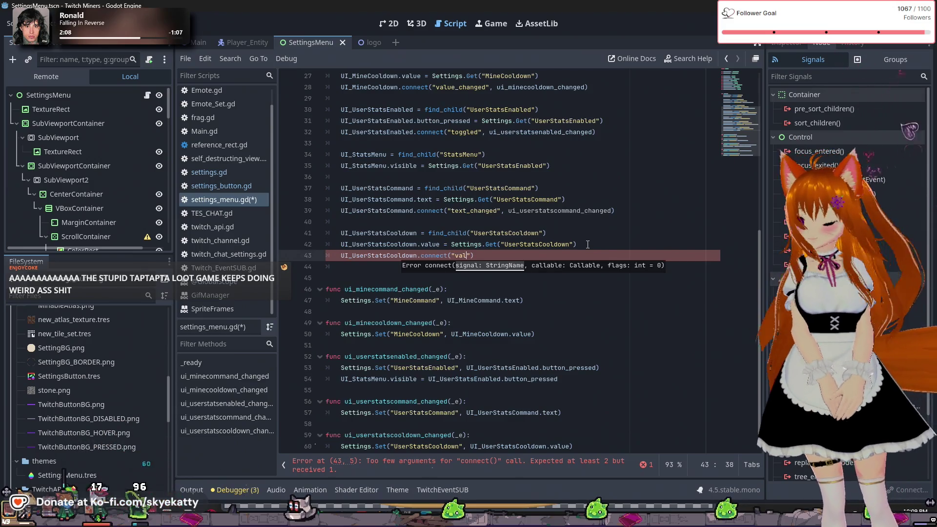
pyautogui.write('chan')
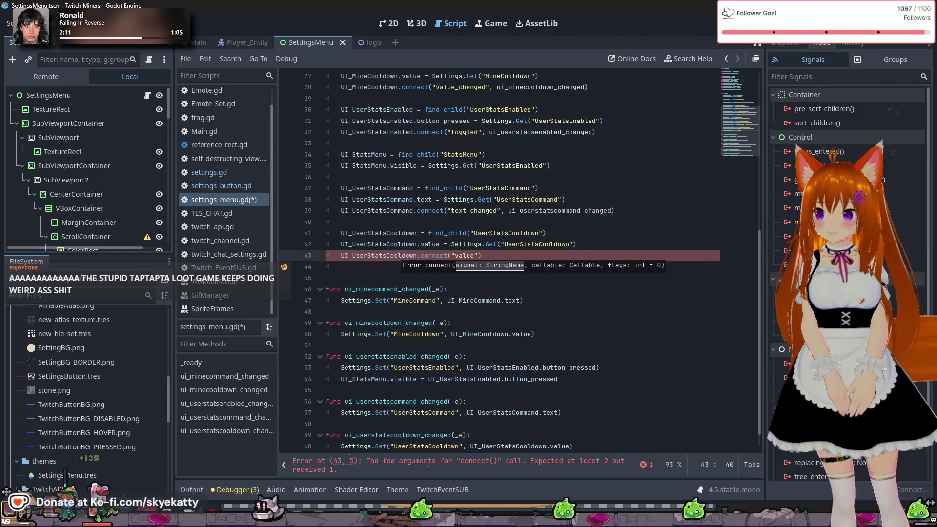
pyautogui.write('ged", use')
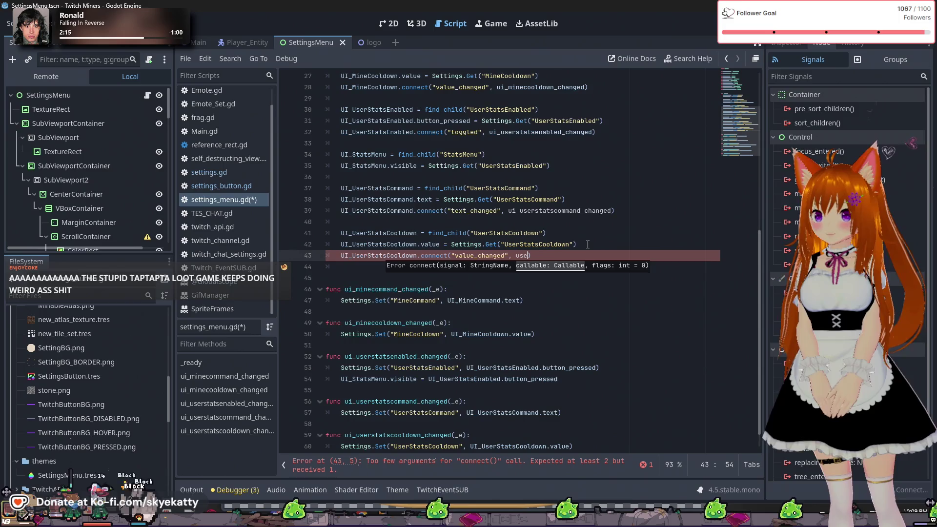
pyautogui.press('BackSpace')
pyautogui.press('BackSpace')
pyautogui.write('i')
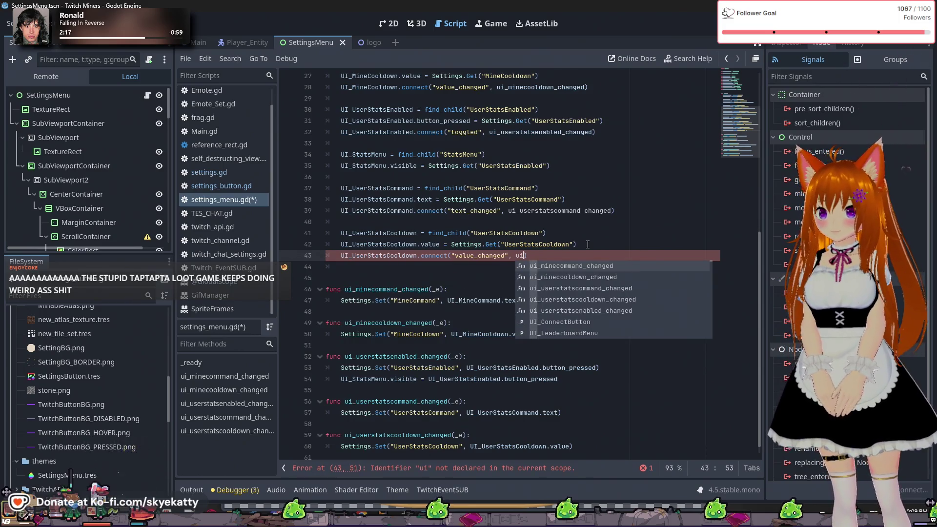
pyautogui.press('Down')
pyautogui.press('Down')
pyautogui.press('Down')
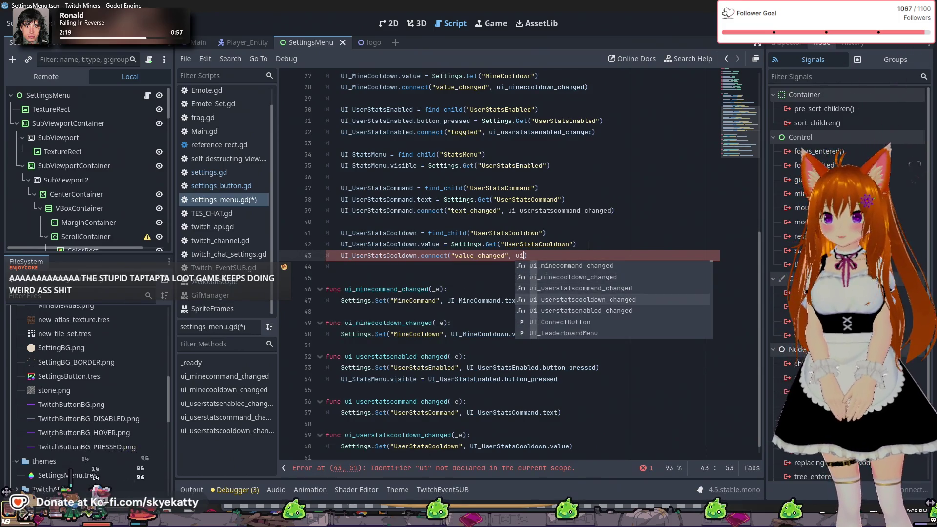
pyautogui.press('Return')
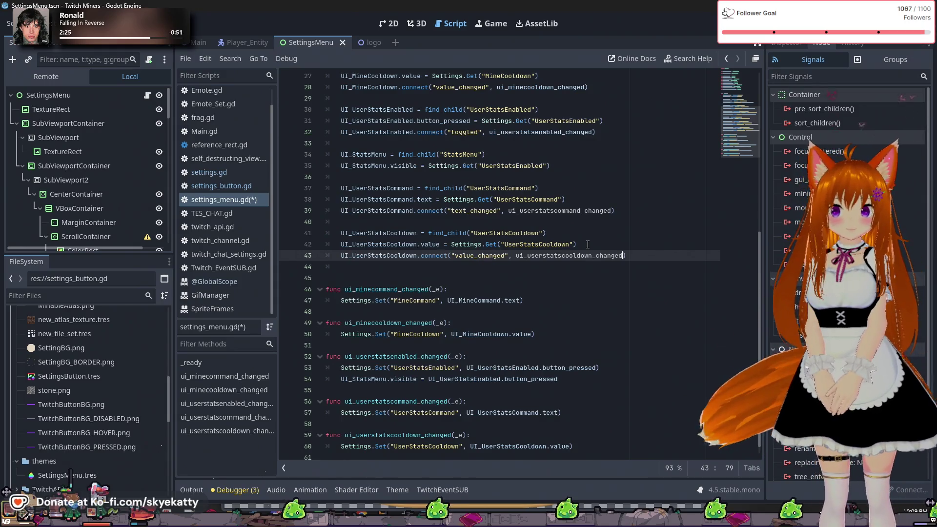
pyautogui.scroll(1, 587, 244)
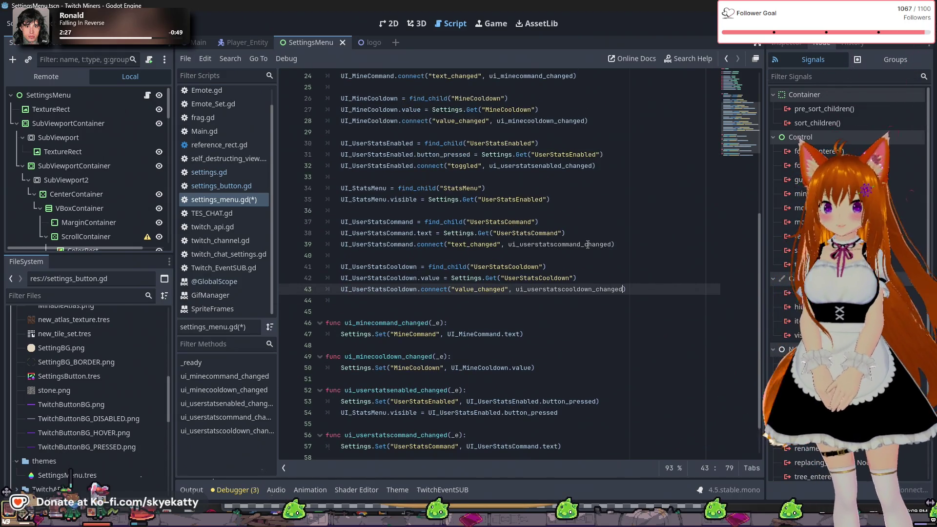
pyautogui.scroll(-1, 588, 244)
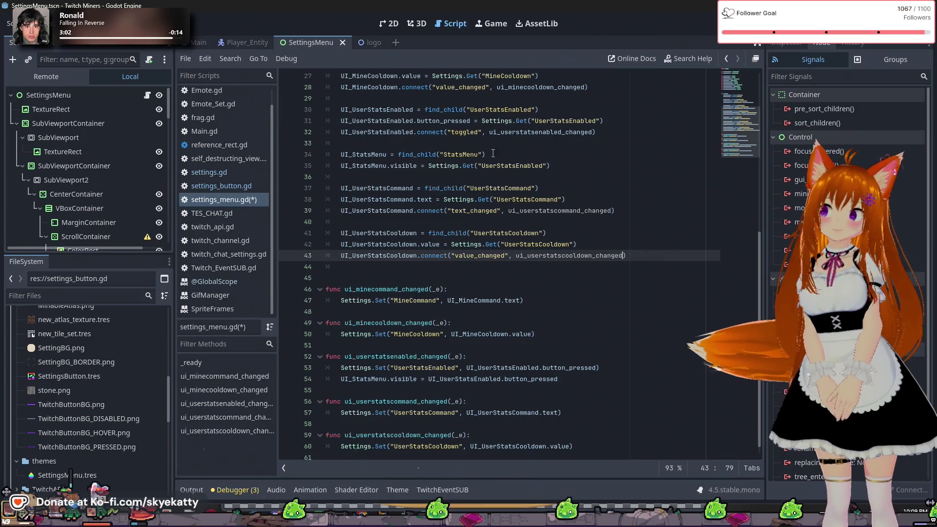
pyautogui.scroll(-1, 372, 219)
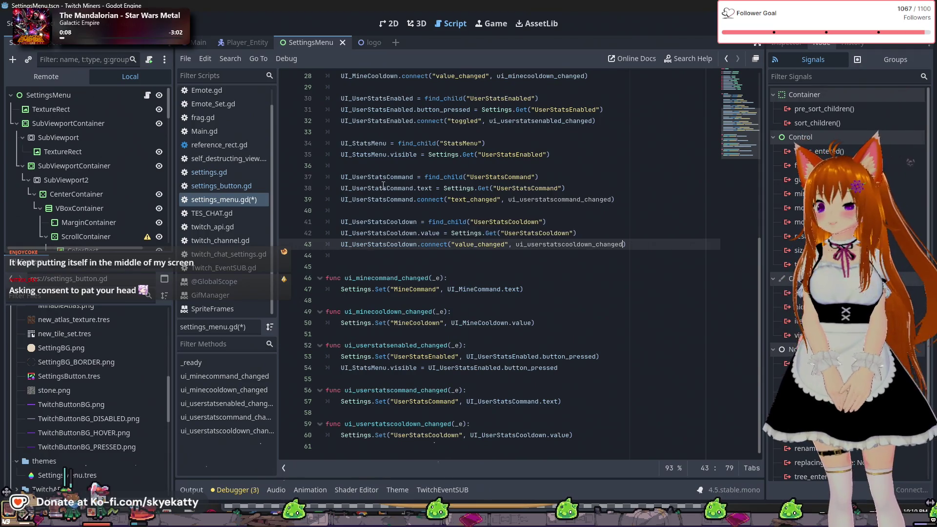
pyautogui.scroll(3, 342, 191)
pyautogui.scroll(-3, 331, 193)
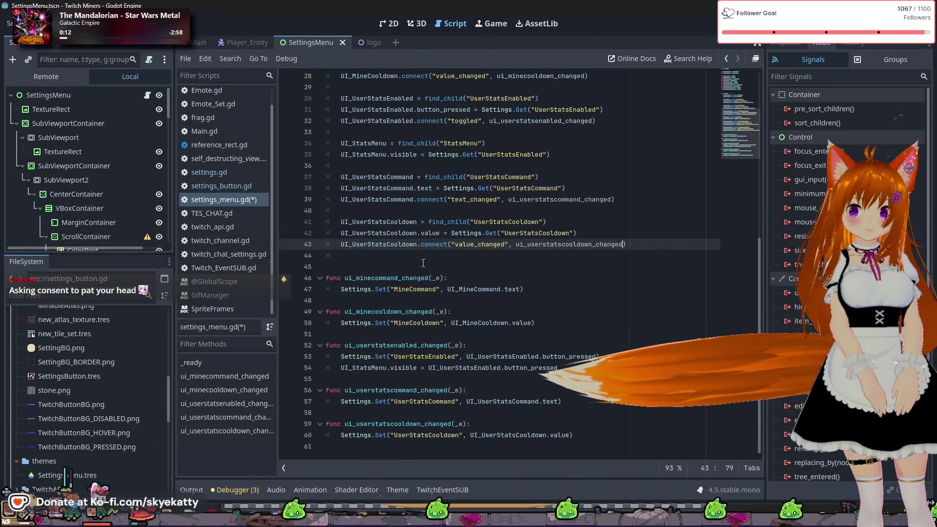
pyautogui.click(320, 278)
# - Fold ui_minecommand_changed, ui_minecooldown_changed and the remaining handler functions to their headers
pyautogui.click(320, 300)
pyautogui.keyDown('shift'); pyautogui.click(320, 322); pyautogui.keyUp('shift')
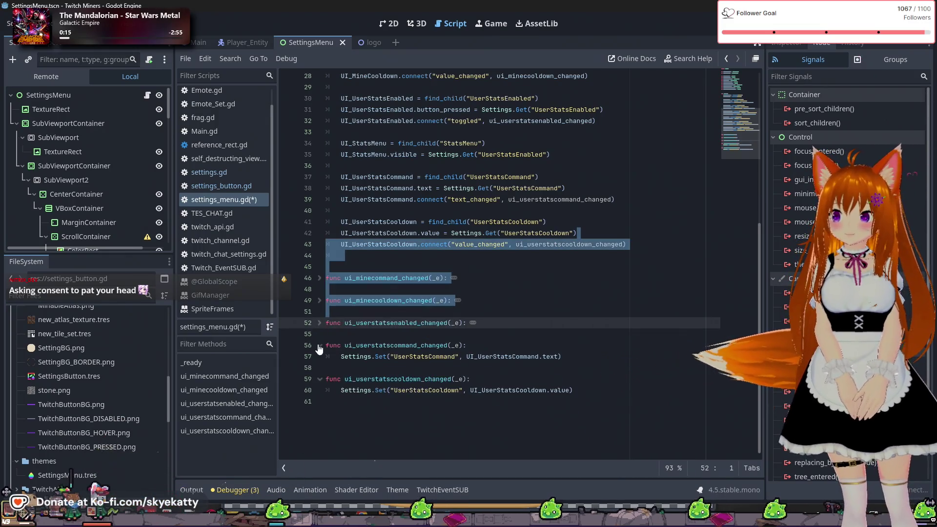
pyautogui.click(607, 277)
pyautogui.click(322, 290)
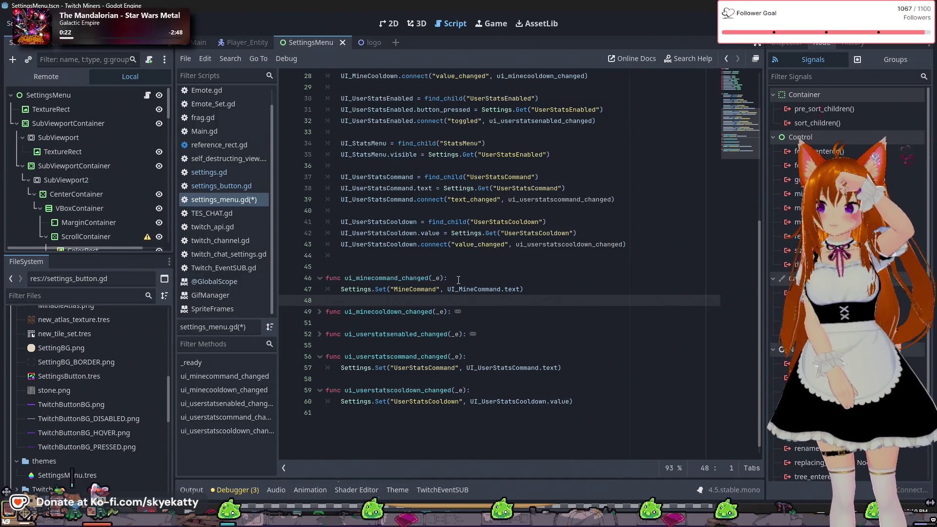
pyautogui.moveTo(458, 280); pyautogui.dragTo(325, 277)
pyautogui.click(319, 277)
pyautogui.click(319, 300)
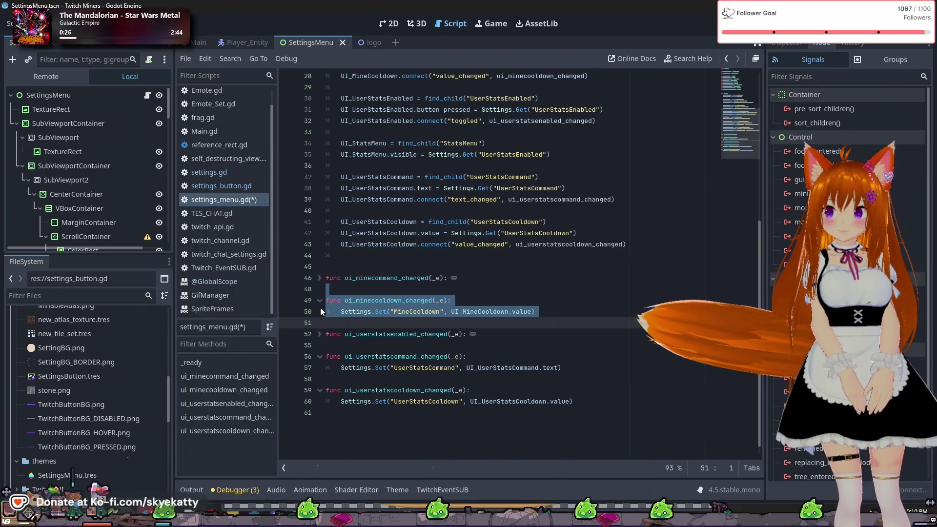
pyautogui.click(320, 300)
pyautogui.click(320, 323)
pyautogui.click(319, 323)
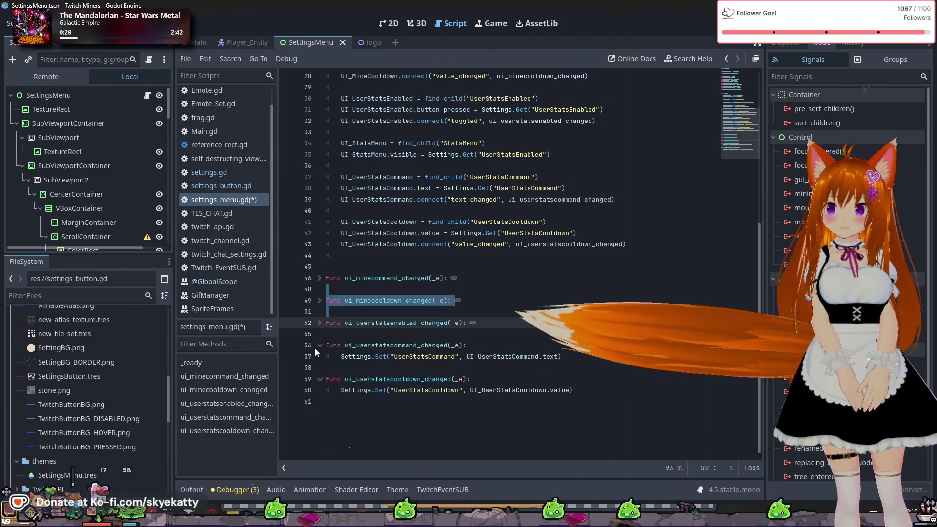
pyautogui.moveTo(326, 345); pyautogui.dragTo(466, 345)
pyautogui.click(320, 345)
# - Scroll up to review the top of the script, then return to the end of line 43
pyautogui.scroll(3, 488, 318)
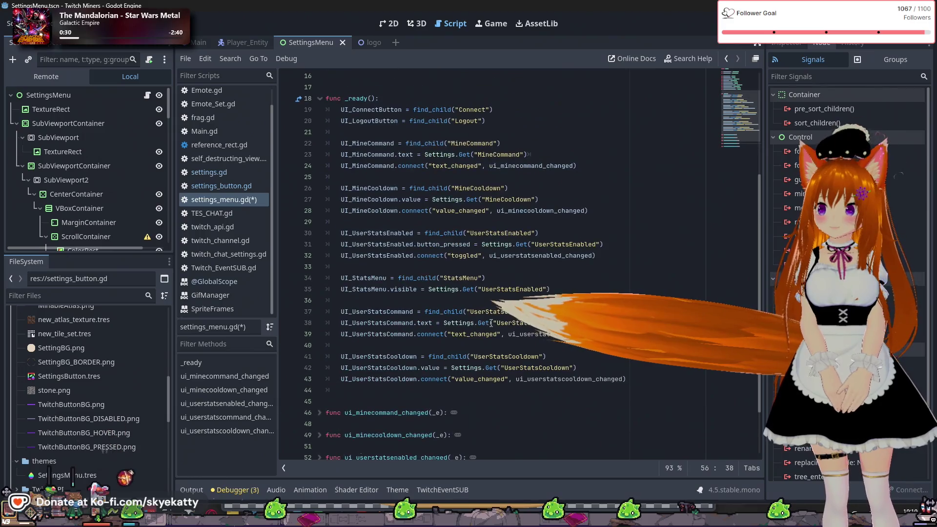
pyautogui.scroll(3, 487, 318)
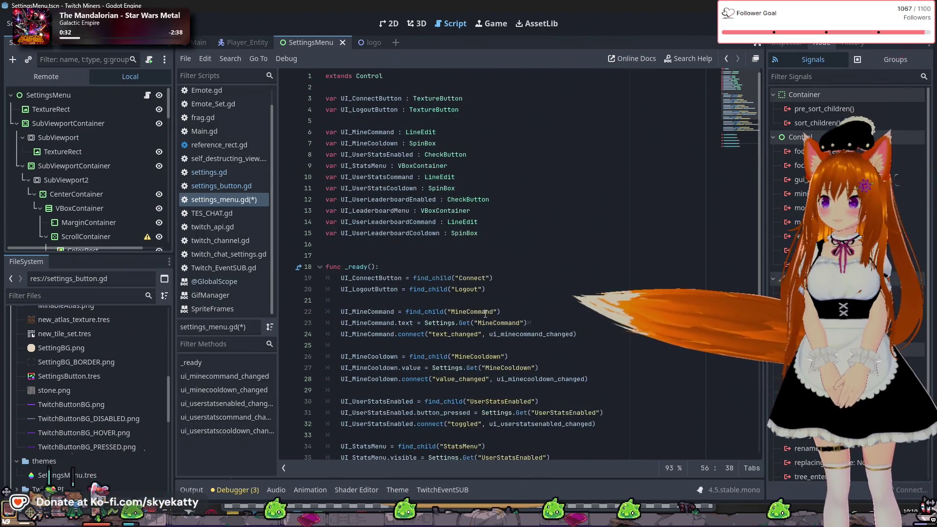
pyautogui.scroll(-5, 486, 315)
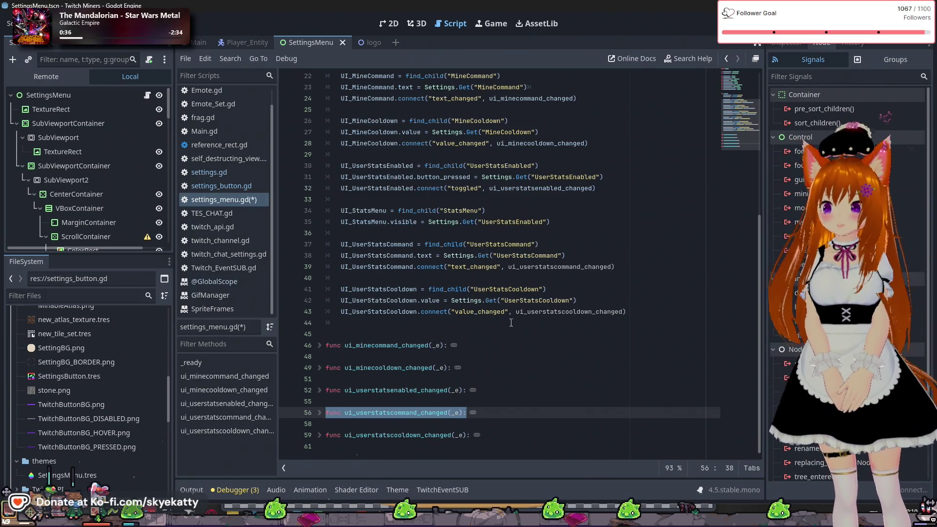
pyautogui.scroll(1, 513, 323)
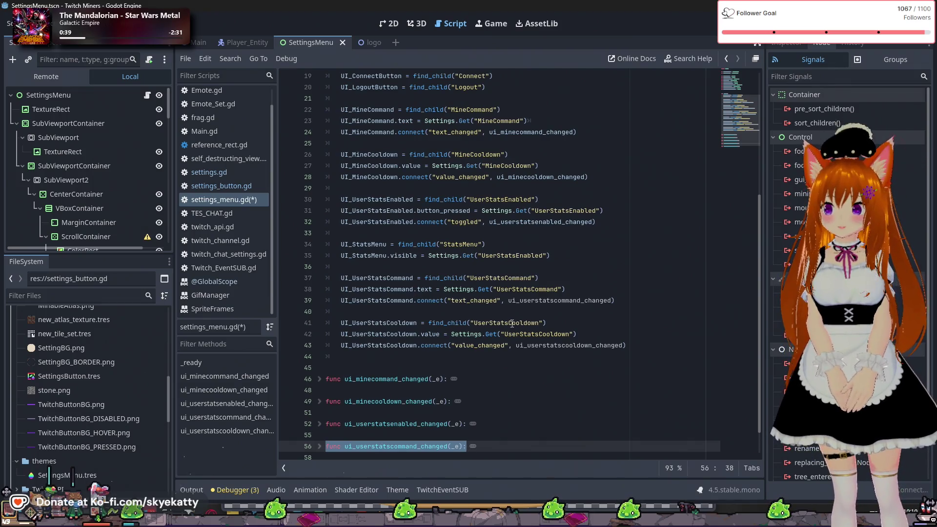
pyautogui.scroll(2, 511, 323)
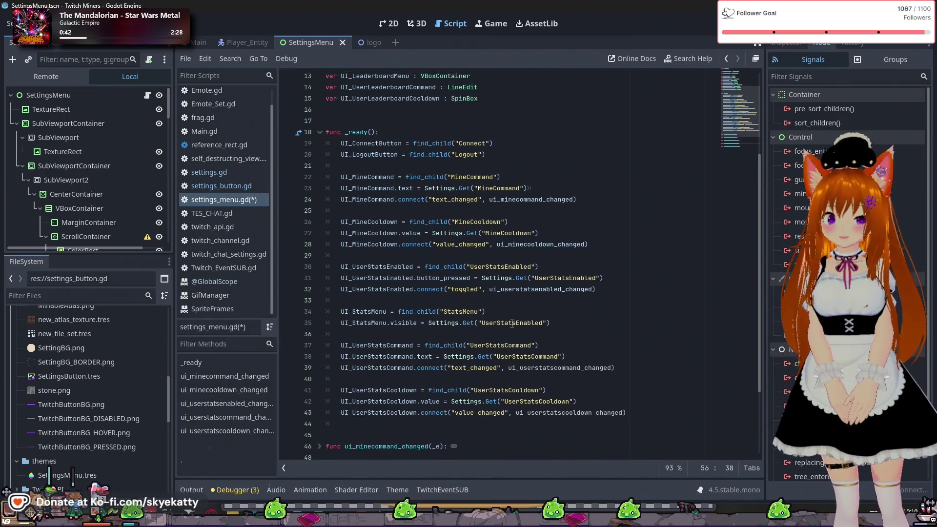
pyautogui.scroll(-1, 512, 323)
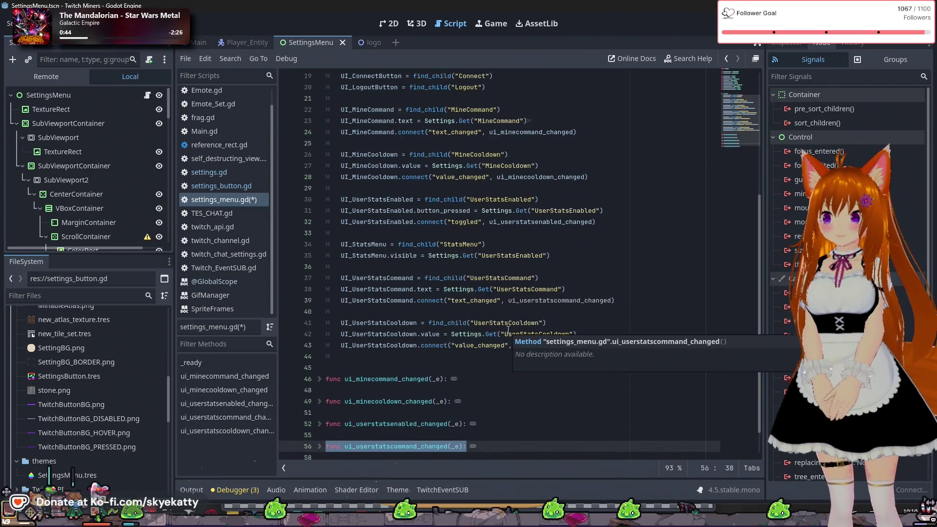
pyautogui.scroll(2, 428, 318)
pyautogui.scroll(-2, 580, 257)
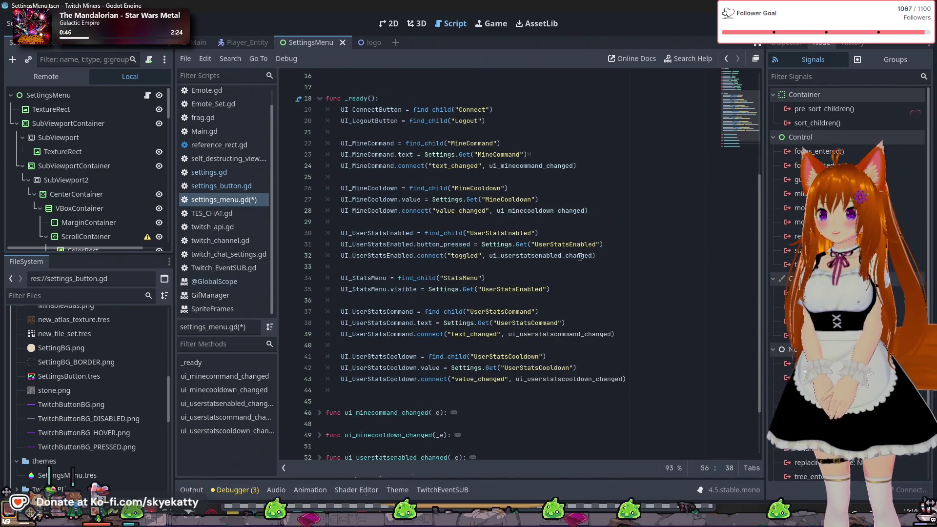
pyautogui.scroll(-1, 603, 348)
pyautogui.click(641, 342)
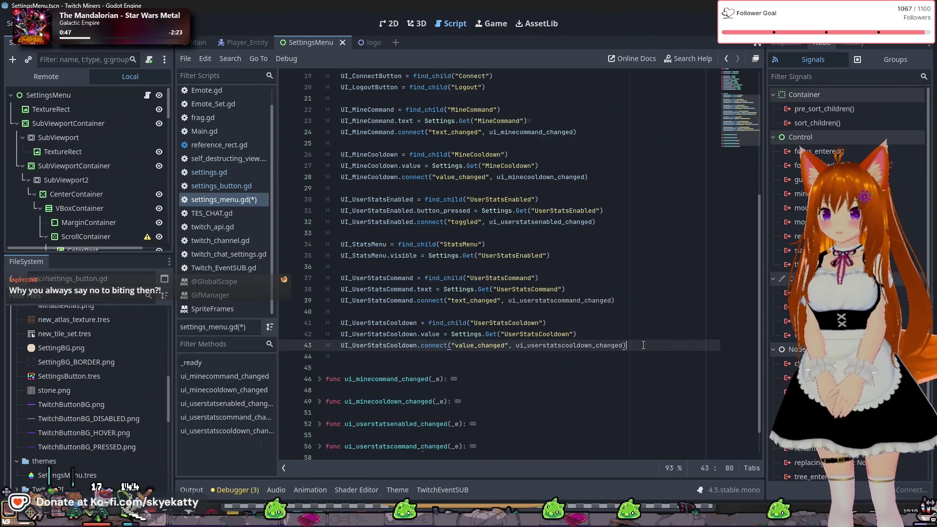
# - Check the UI_UserLeaderboardEnabled declaration among the variables, then go back to line 43
pyautogui.scroll(-1, 641, 342)
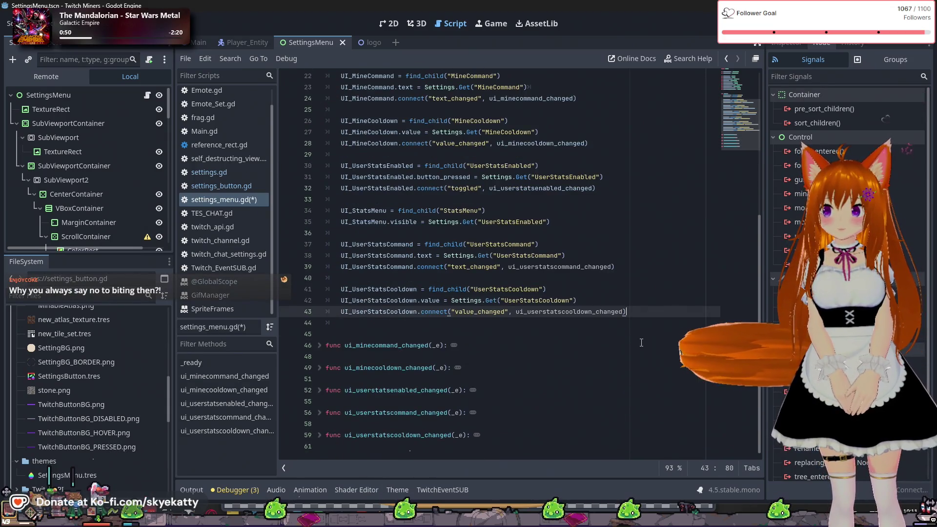
pyautogui.scroll(2, 641, 343)
pyautogui.scroll(5, 375, 188)
pyautogui.click(374, 188)
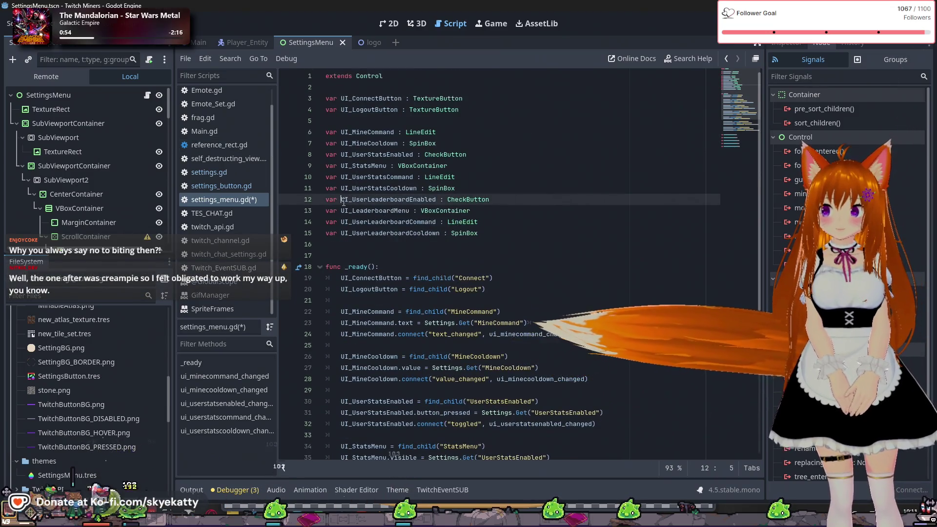
pyautogui.moveTo(405, 211); pyautogui.dragTo(428, 210)
pyautogui.click(405, 199)
pyautogui.scroll(-2, 397, 192)
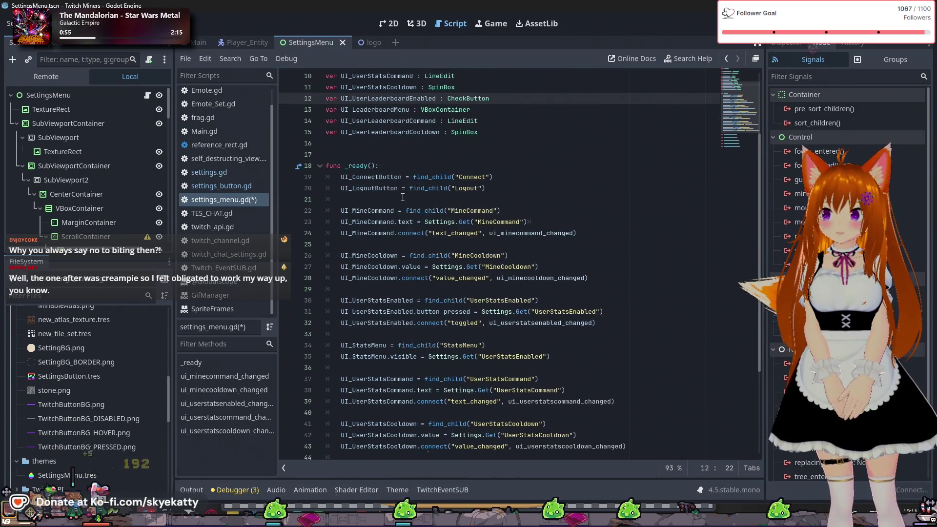
pyautogui.scroll(-5, 396, 189)
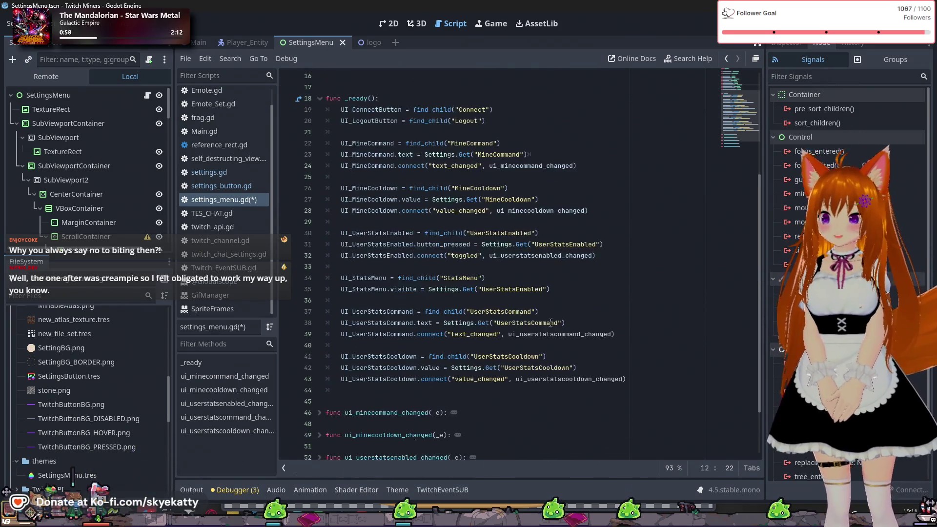
pyautogui.click(673, 308)
# - Add UI_UserLeaderboardEnabled = find_child("UserLeaderboardEnabled") to _ready on line 45
pyautogui.press('Return')
pyautogui.press('Return')
pyautogui.write('UI_Use')
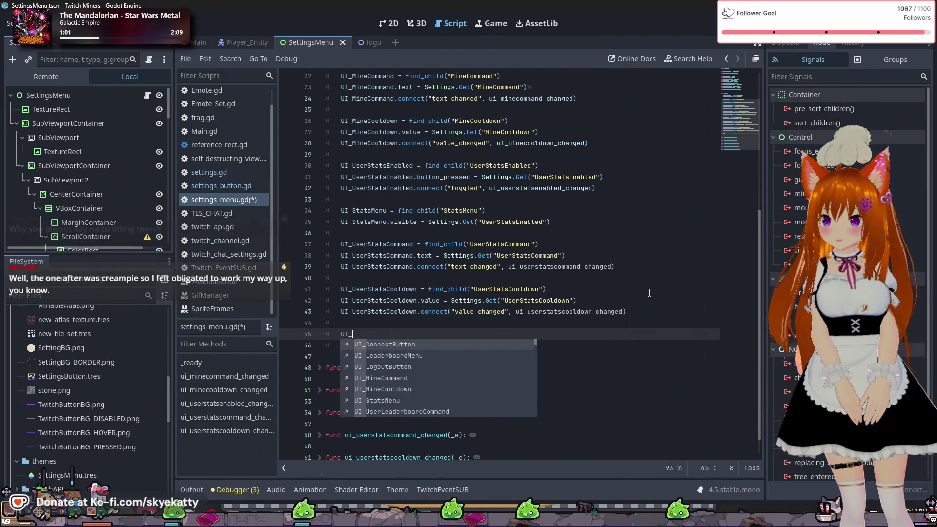
pyautogui.press('Down')
pyautogui.press('Down')
pyautogui.press('Down')
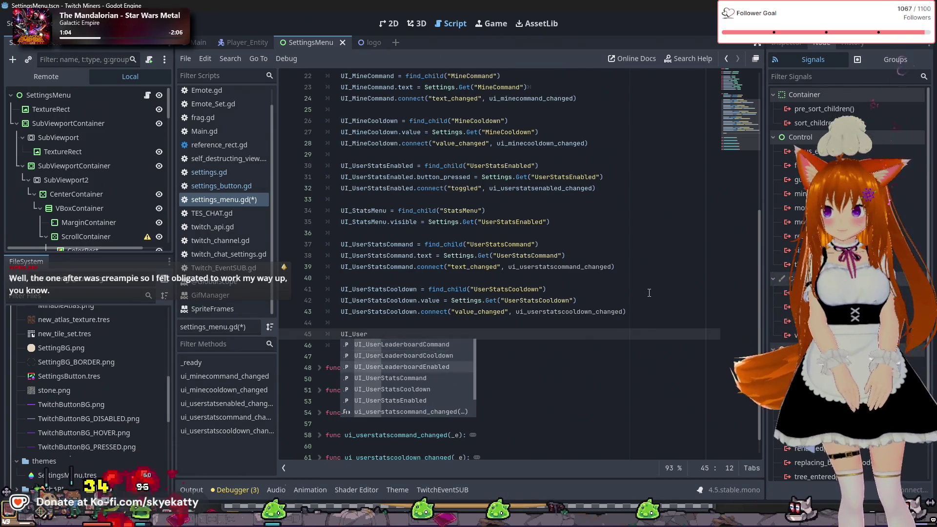
pyautogui.press('Up')
pyautogui.press('Return')
pyautogui.write('= find')
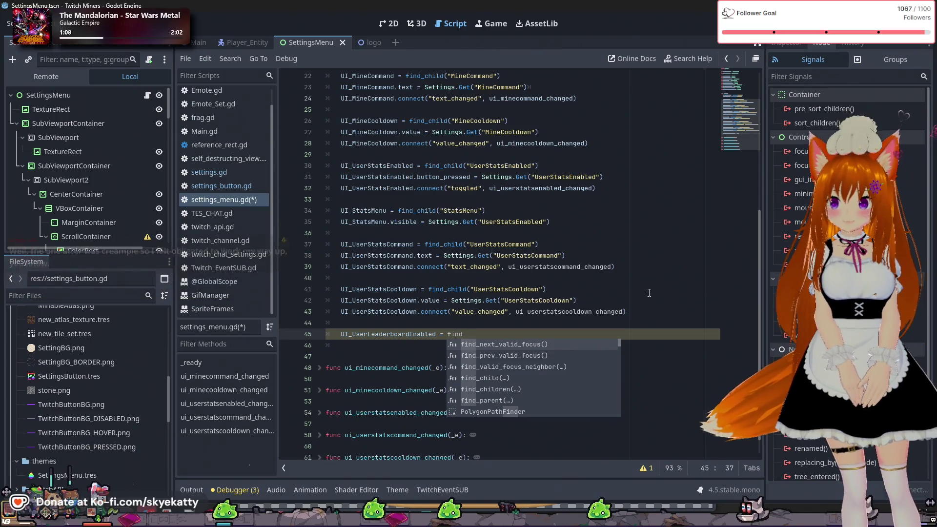
pyautogui.write('_child')
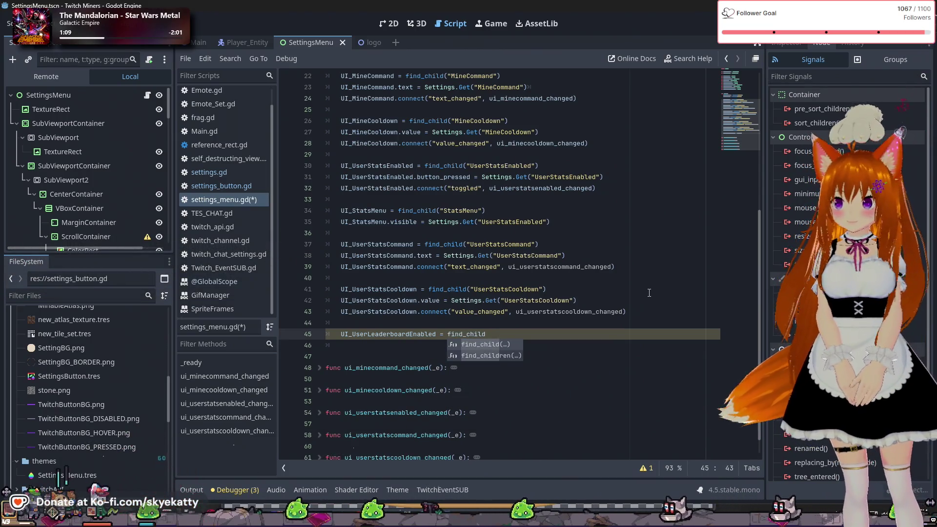
pyautogui.press('Return')
pyautogui.press('Escape')
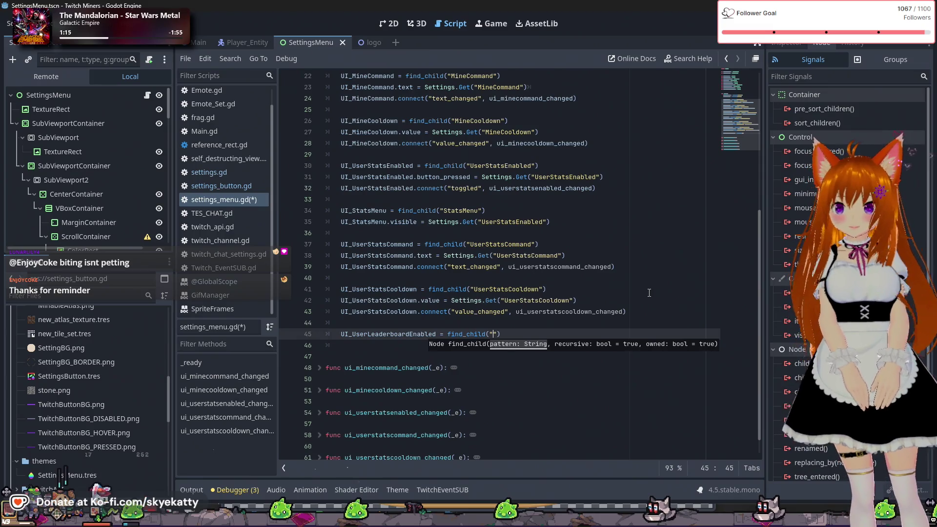
pyautogui.write('UserLeaderboa')
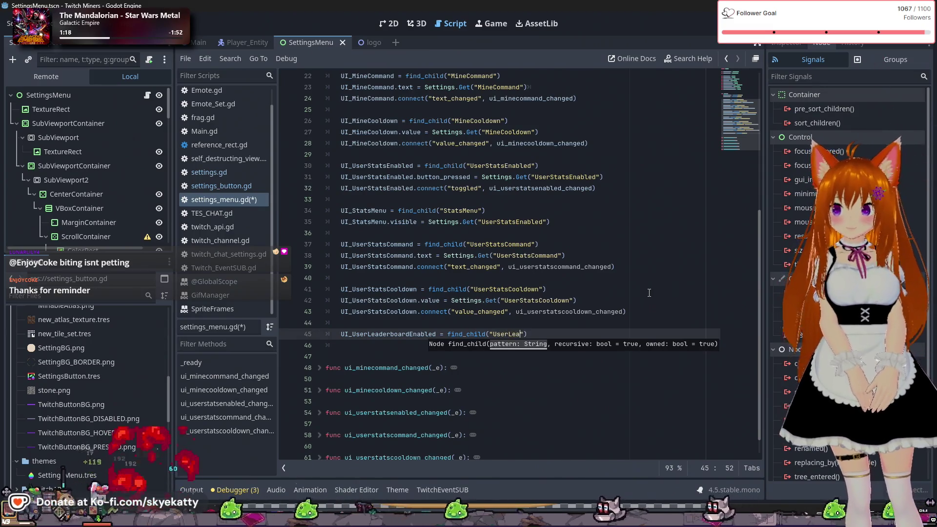
pyautogui.write('rdEnabled"')
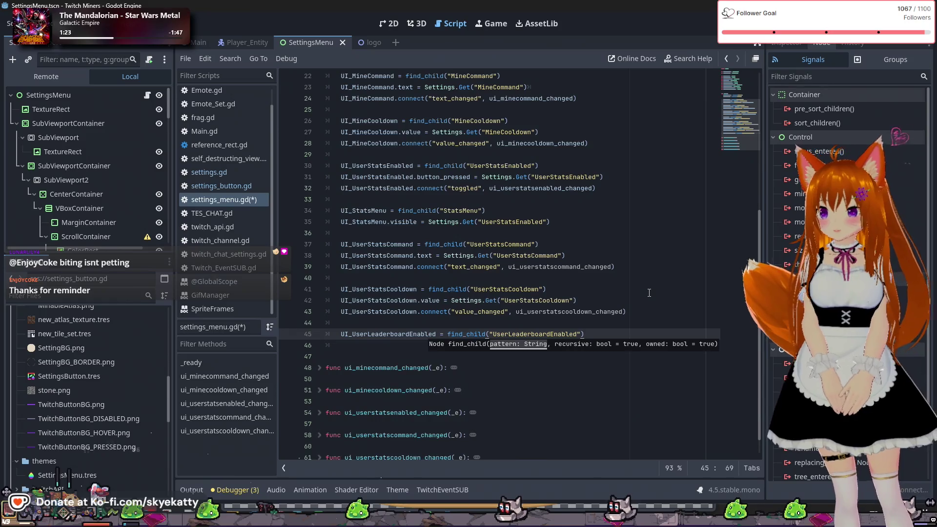
pyautogui.write(')')
# - On line 46, set UI_UserLeaderboardEnabled.pressed = Settings.Get("UserLeaderboardEnabled")
pyautogui.press('Return')
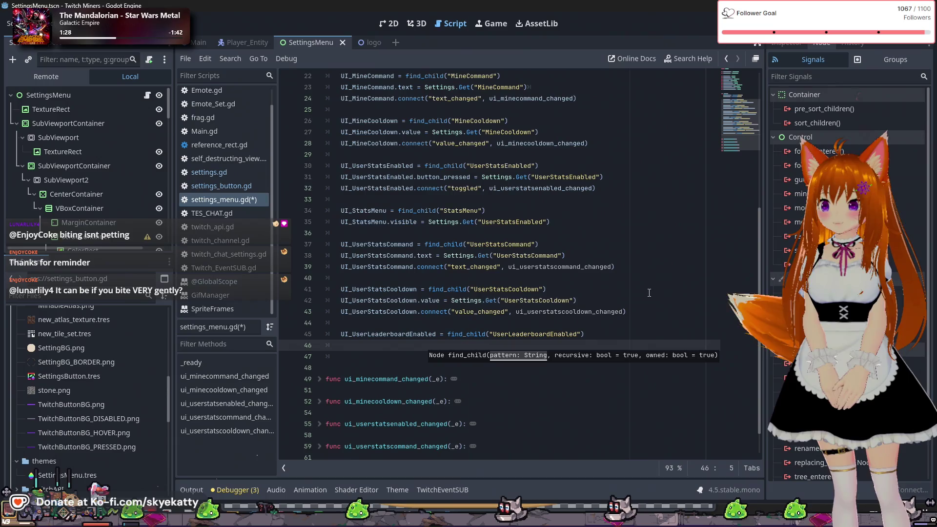
pyautogui.write('UI_')
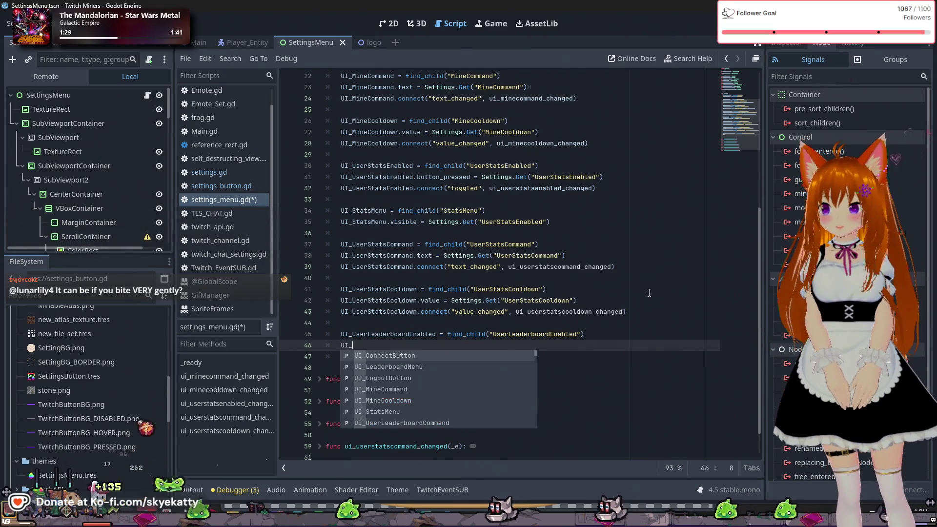
pyautogui.write('U')
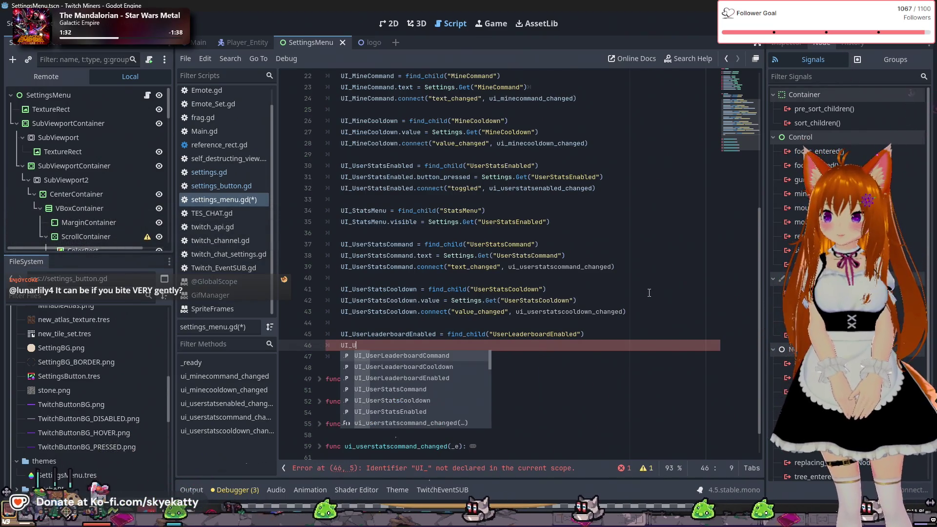
pyautogui.press('Return')
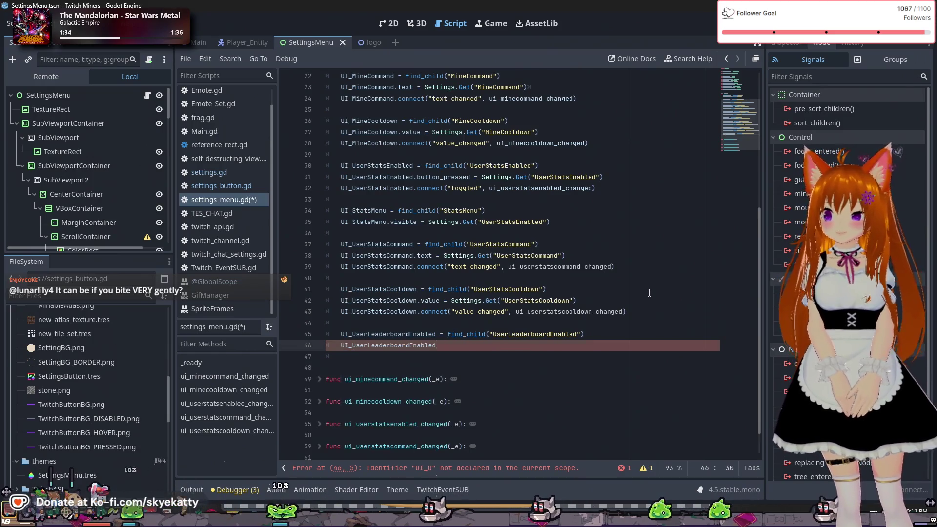
pyautogui.write('.ore')
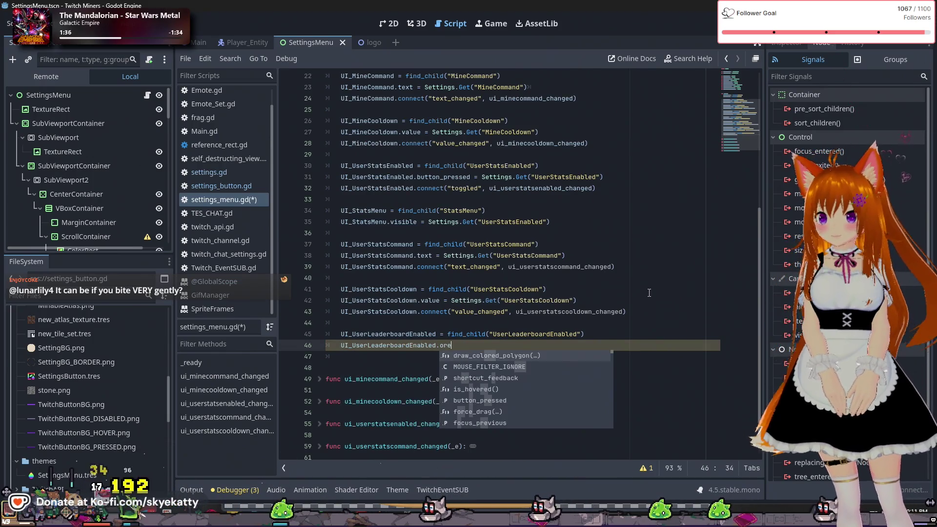
pyautogui.press('BackSpace')
pyautogui.press('BackSpace')
pyautogui.press('BackSpace')
pyautogui.write('pressed')
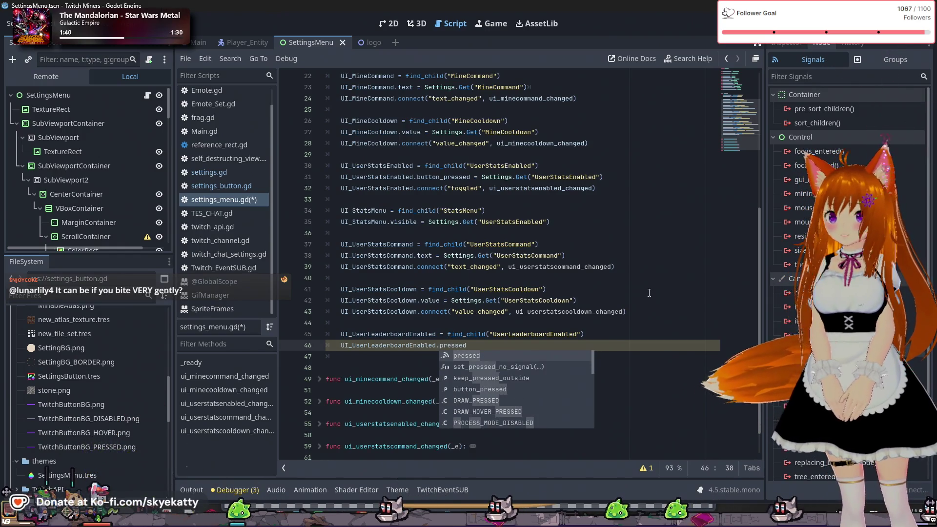
pyautogui.write(' = ')
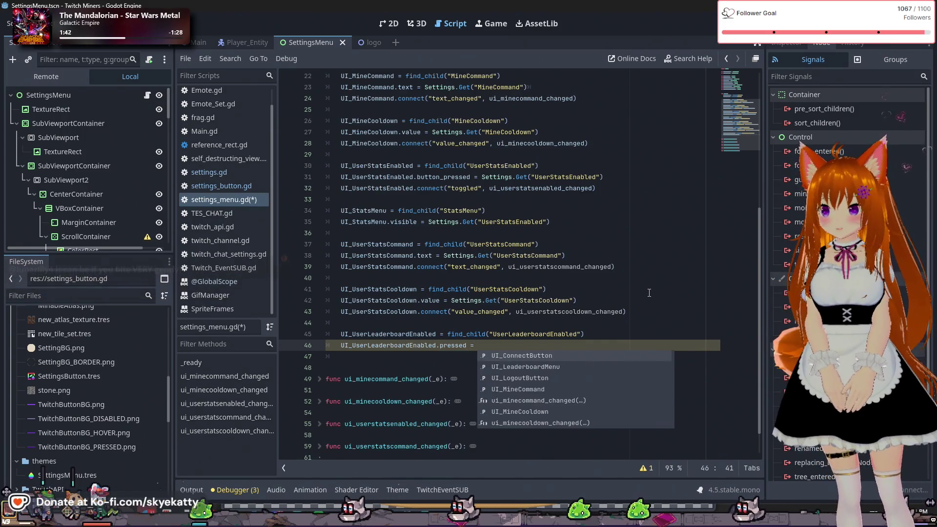
pyautogui.write('Settings')
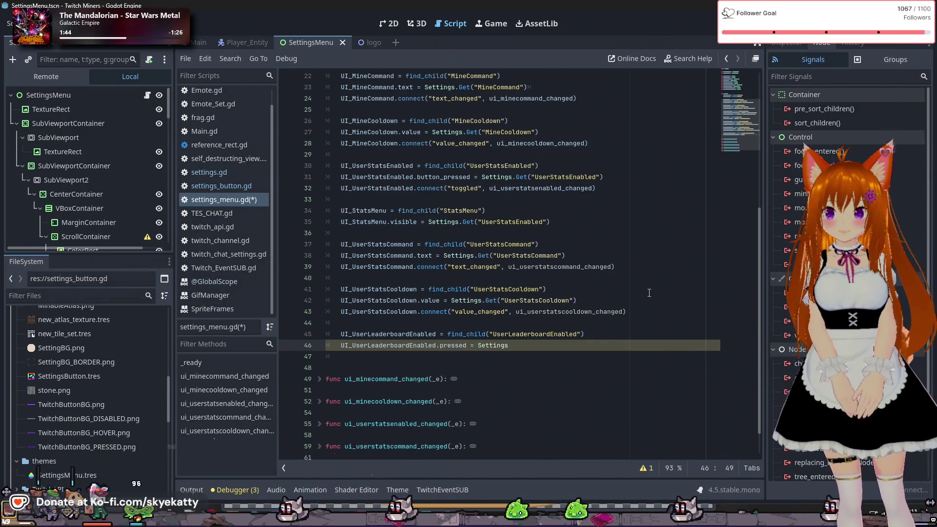
pyautogui.write('.Get')
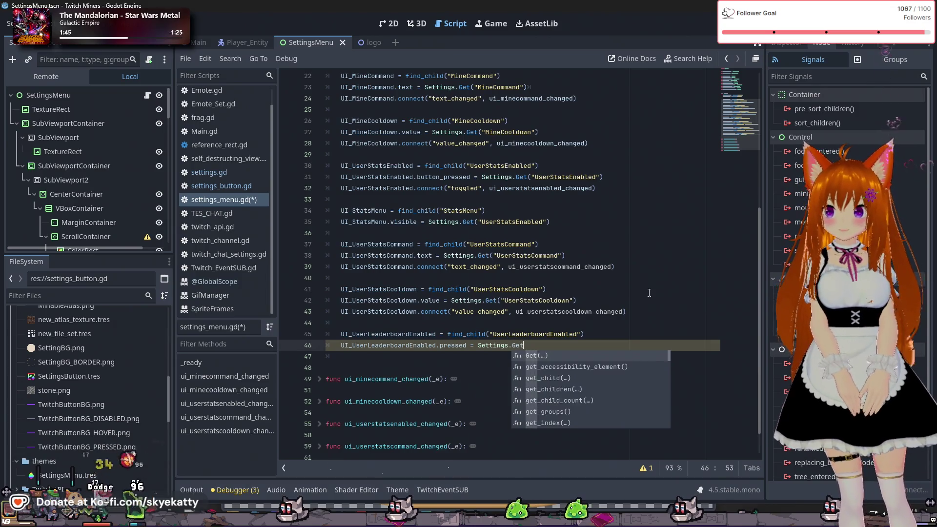
pyautogui.press('Return')
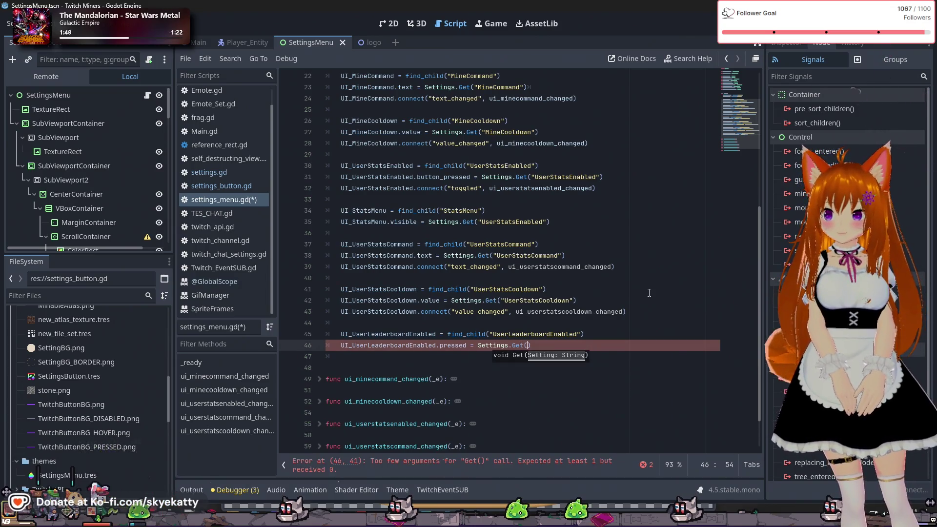
pyautogui.write('"')
pyautogui.write('UserLea')
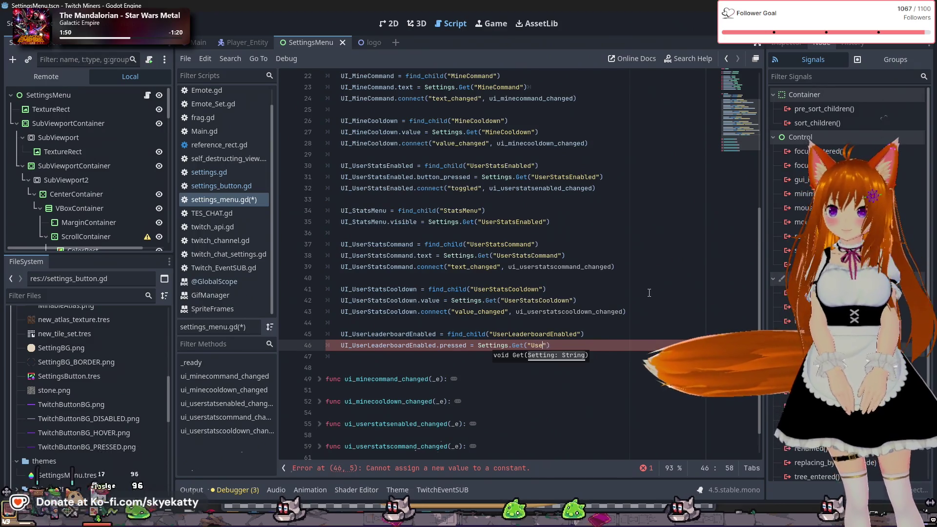
pyautogui.write('derboar')
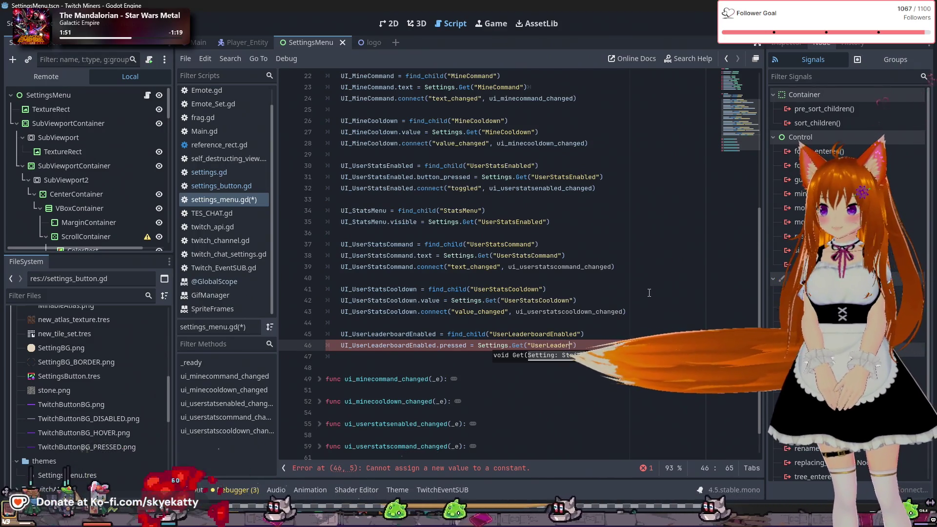
pyautogui.write('dEnabled')
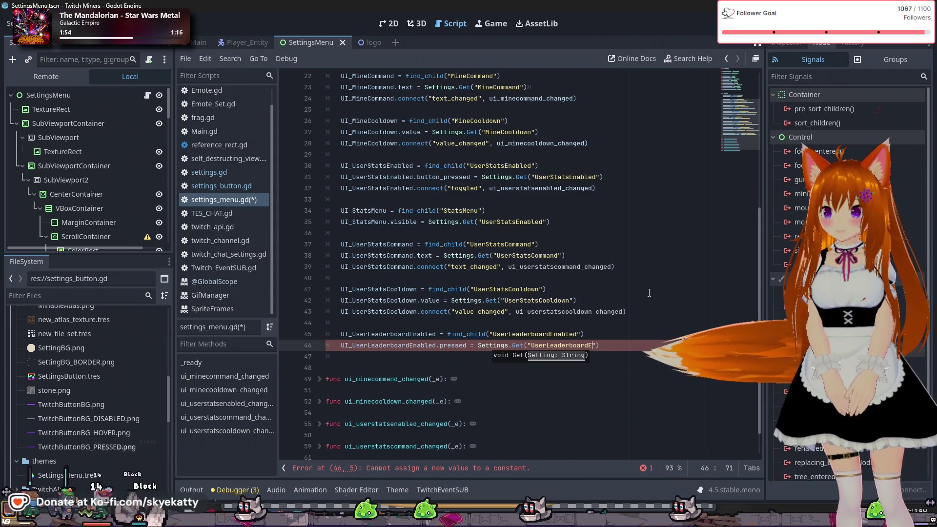
pyautogui.press('End')
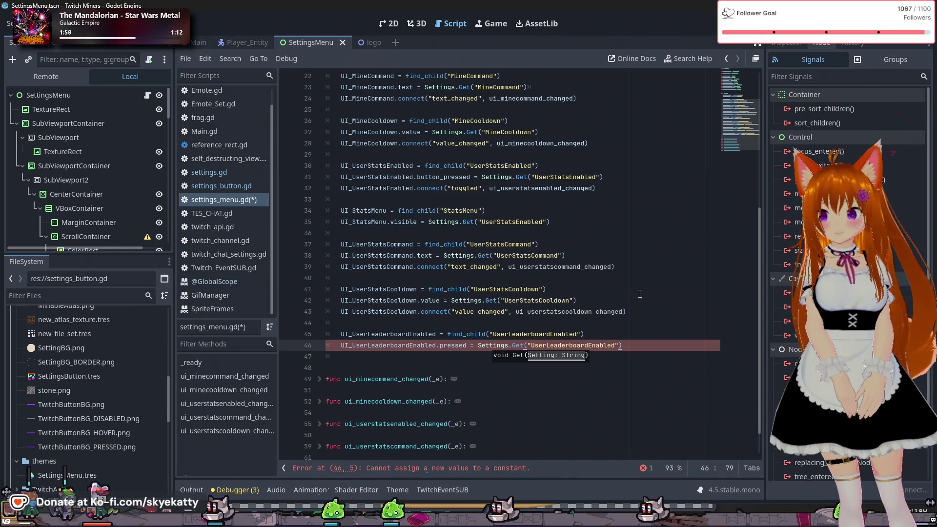
pyautogui.click(478, 301)
pyautogui.click(466, 345)
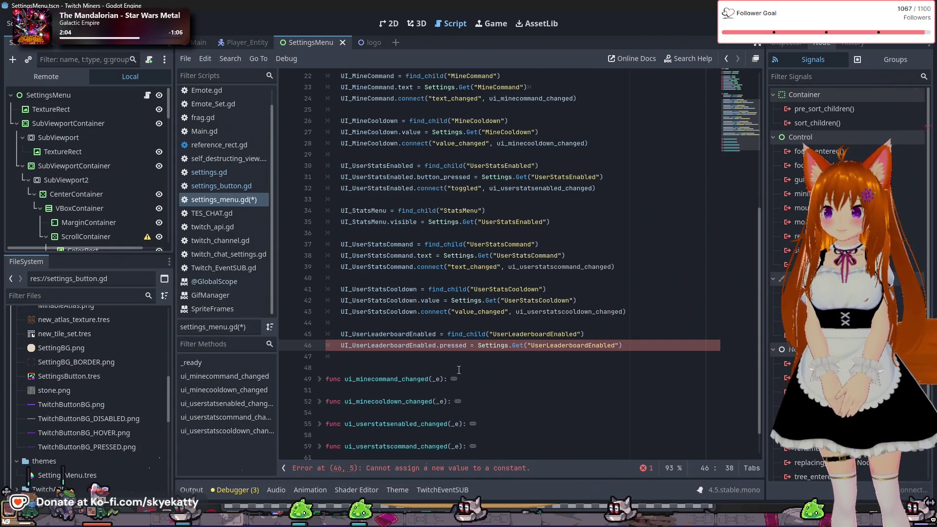
# - Erase the pressed property on line 46 and browse suggestions for the right toggle property
pyautogui.press('BackSpace')
pyautogui.press('BackSpace')
pyautogui.press('BackSpace')
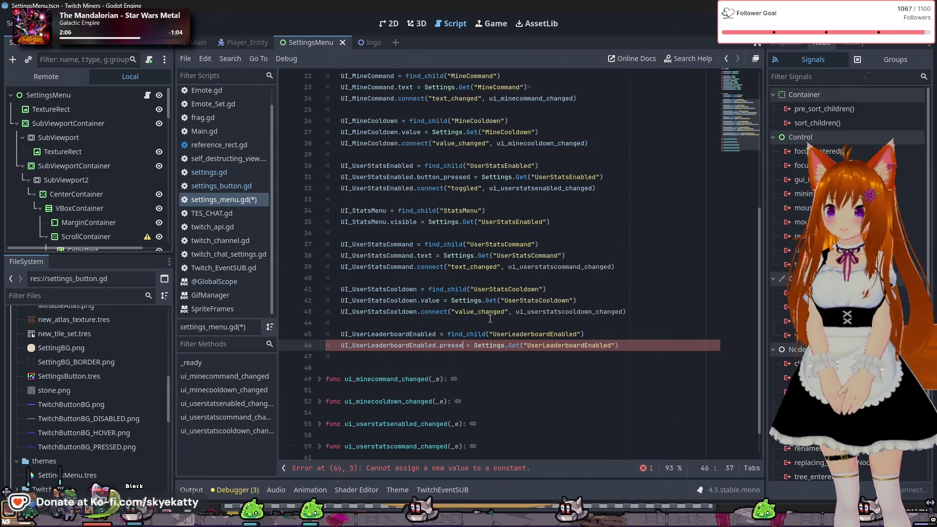
pyautogui.press('BackSpace')
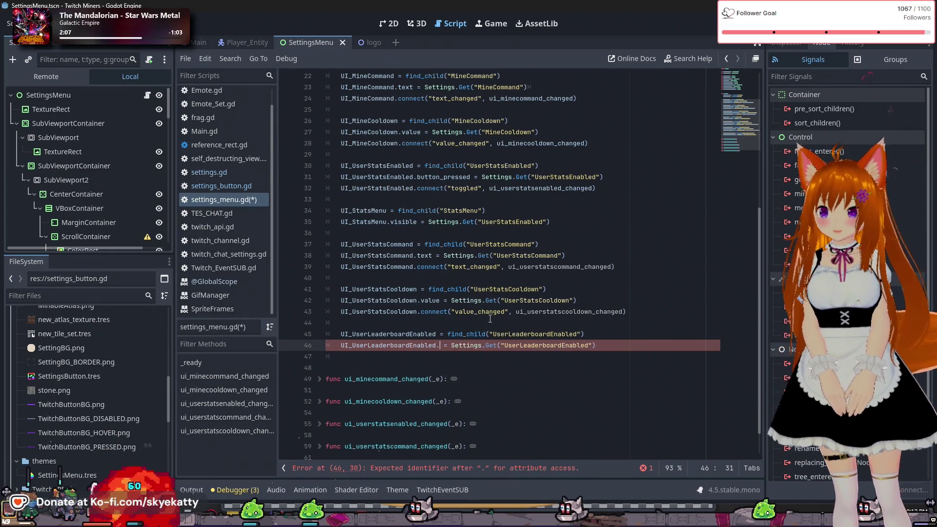
pyautogui.write('p')
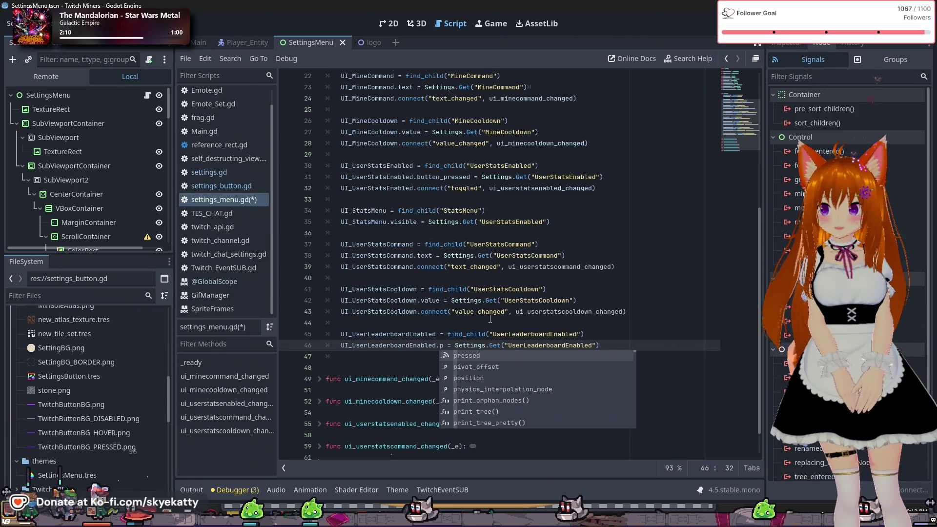
pyautogui.press('Down')
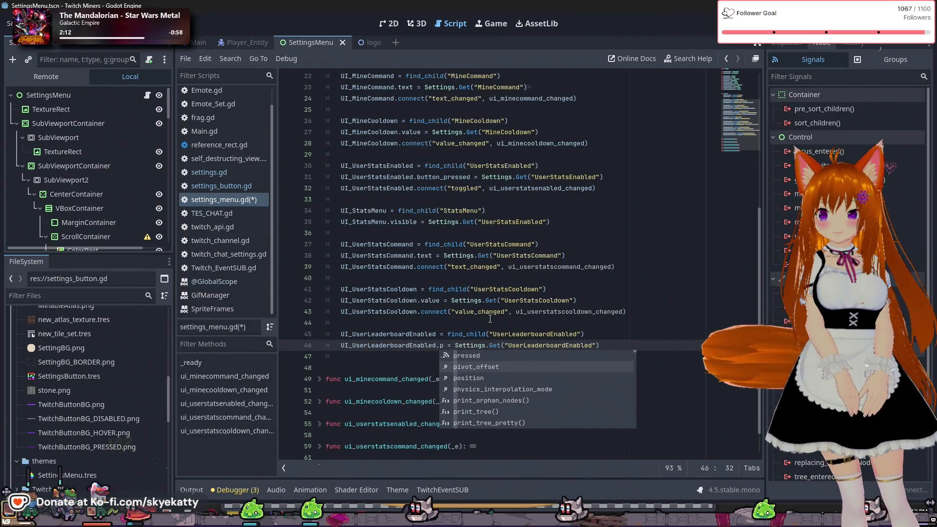
pyautogui.press('Down')
pyautogui.press('Down')
pyautogui.press('Down')
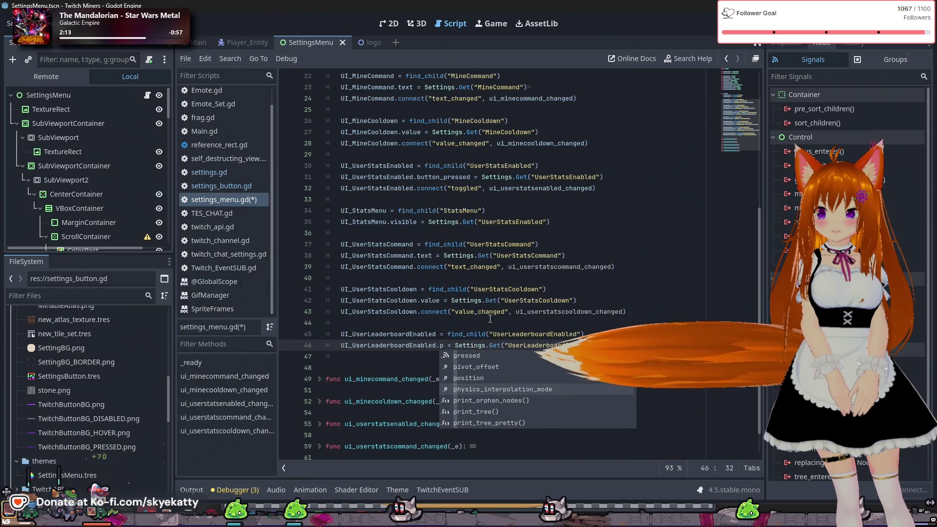
pyautogui.press('Up')
pyautogui.press('Up')
pyautogui.press('Up')
pyautogui.press('Down')
pyautogui.press('Down')
pyautogui.press('Down')
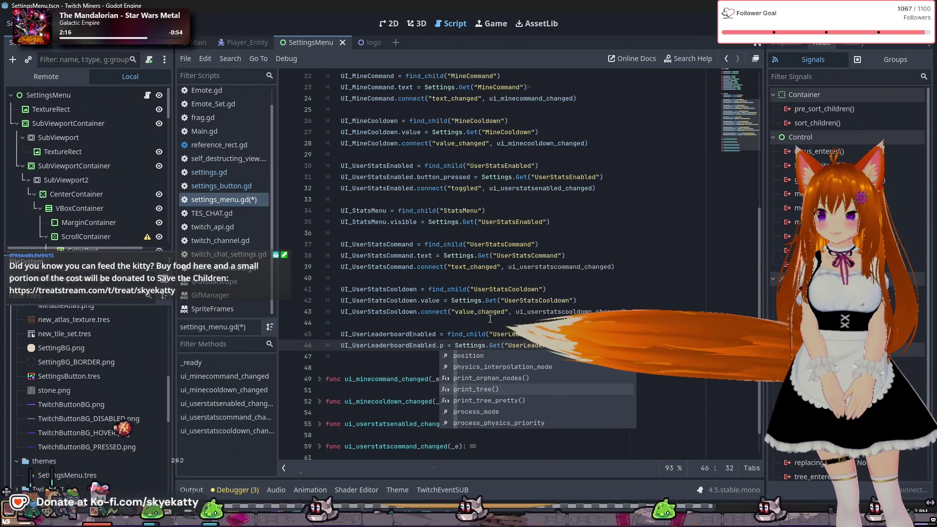
pyautogui.press('Down')
pyautogui.press('Down')
pyautogui.press('Down')
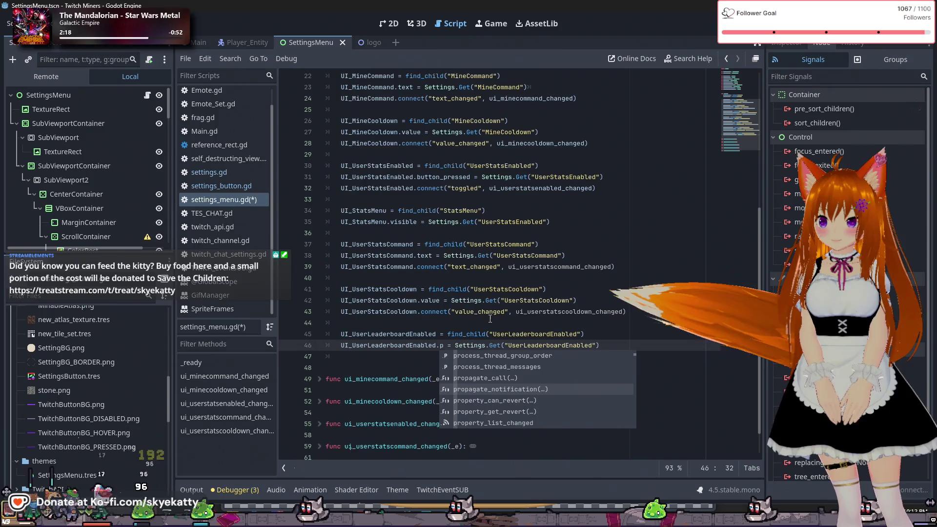
pyautogui.press('Up')
pyautogui.press('Up')
pyautogui.press('Down')
pyautogui.press('Down')
pyautogui.press('Down')
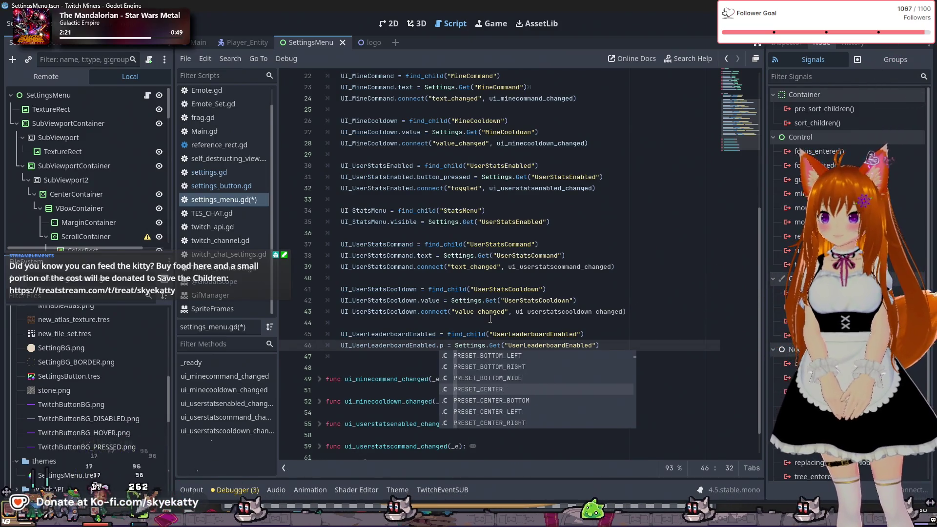
pyautogui.press('Up')
pyautogui.press('Up')
pyautogui.press('Up')
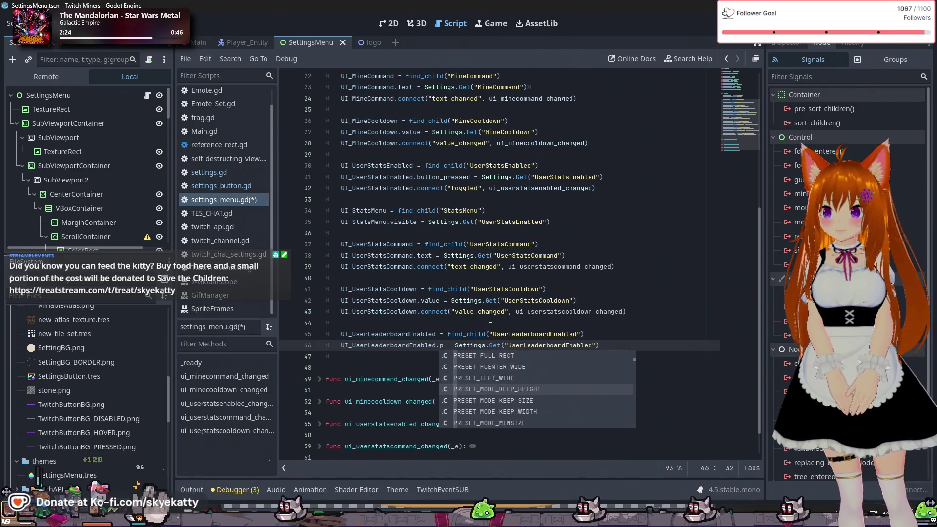
pyautogui.press('Up')
pyautogui.press('Up')
pyautogui.press('Up')
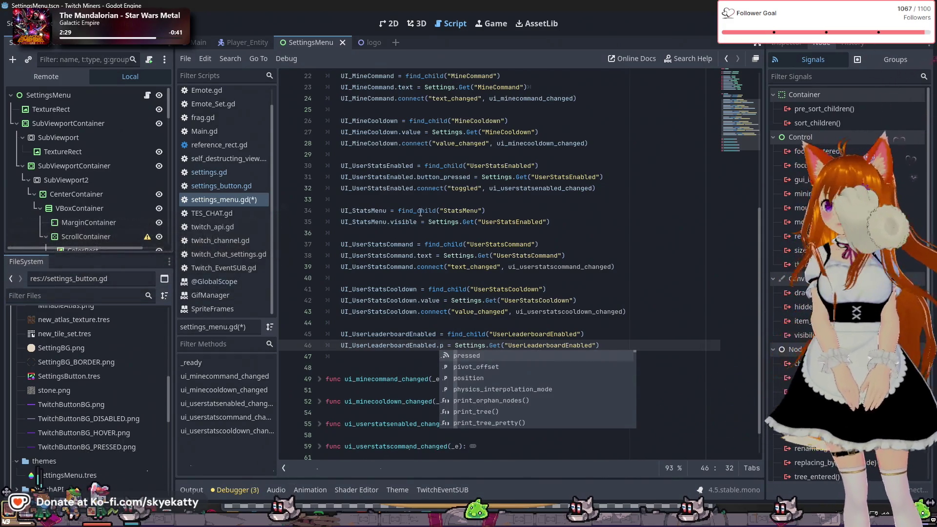
pyautogui.scroll(-1, 75, 174)
pyautogui.scroll(-5, 74, 171)
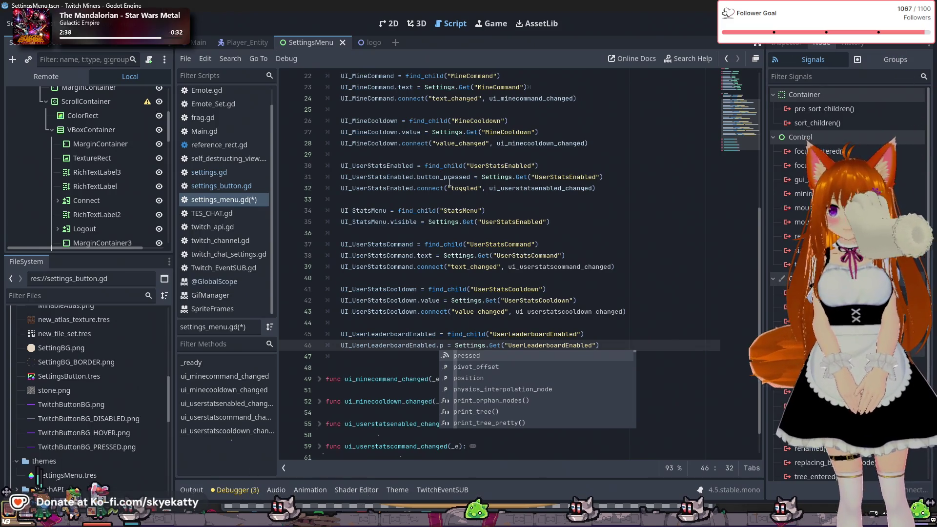
# - Make line 46 assign UI_UserLeaderboardEnabled.button_pressed instead of pressed
pyautogui.press('BackSpace')
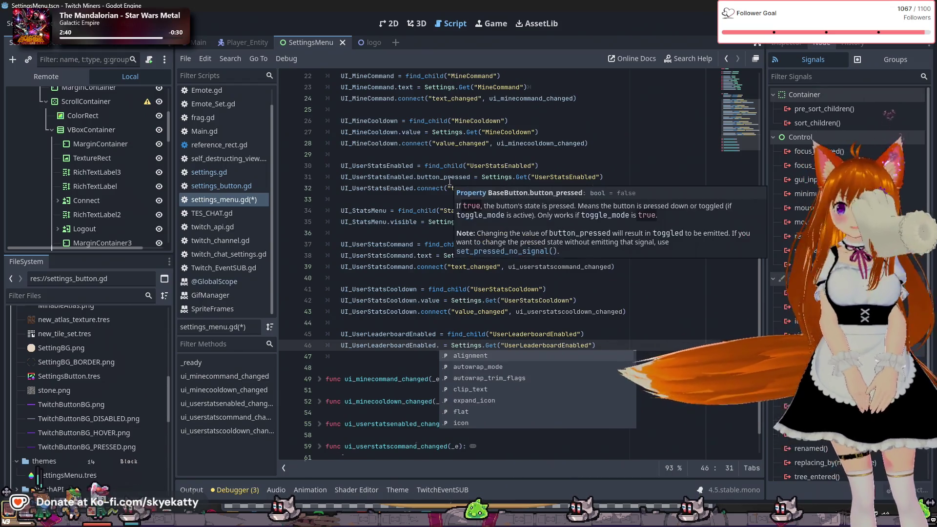
pyautogui.write('button')
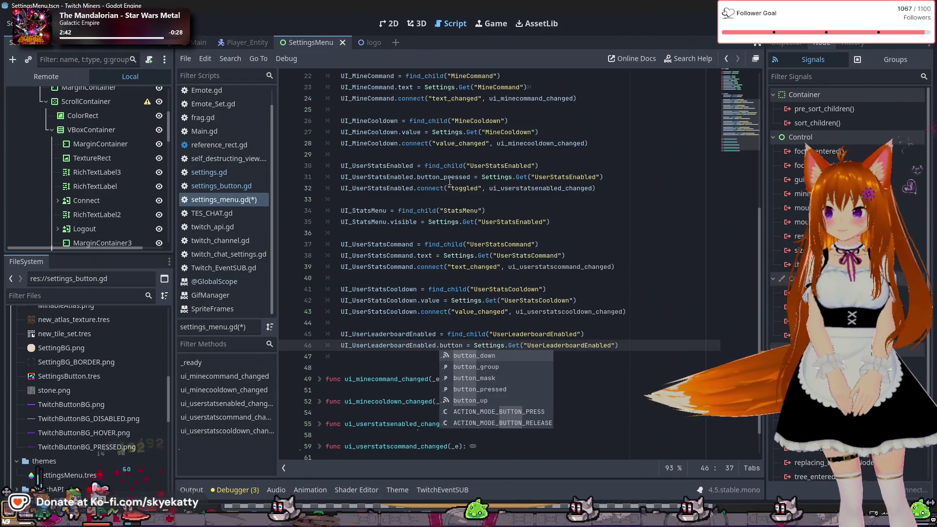
pyautogui.press('Down')
pyautogui.press('Down')
pyautogui.press('Down')
pyautogui.press('Down')
pyautogui.press('Up')
pyautogui.press('Return')
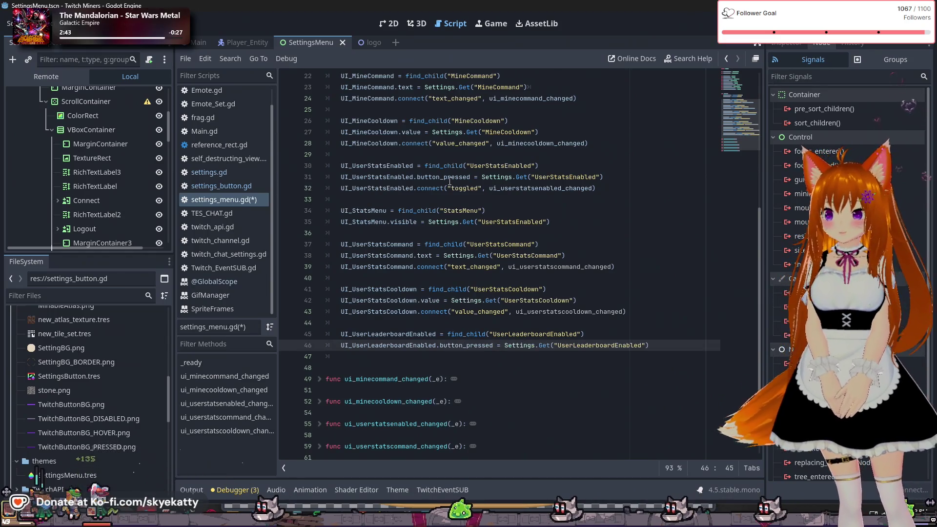
pyautogui.click(450, 178)
pyautogui.click(480, 311)
# - Scroll down and place the cursor after the last handler, ui_userstatscooldown_changed
pyautogui.scroll(-1, 488, 293)
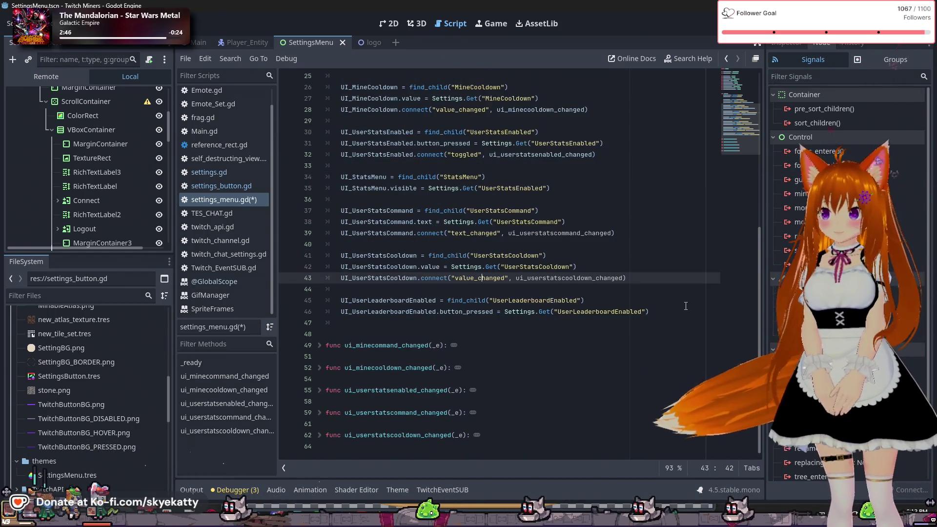
pyautogui.click(536, 437)
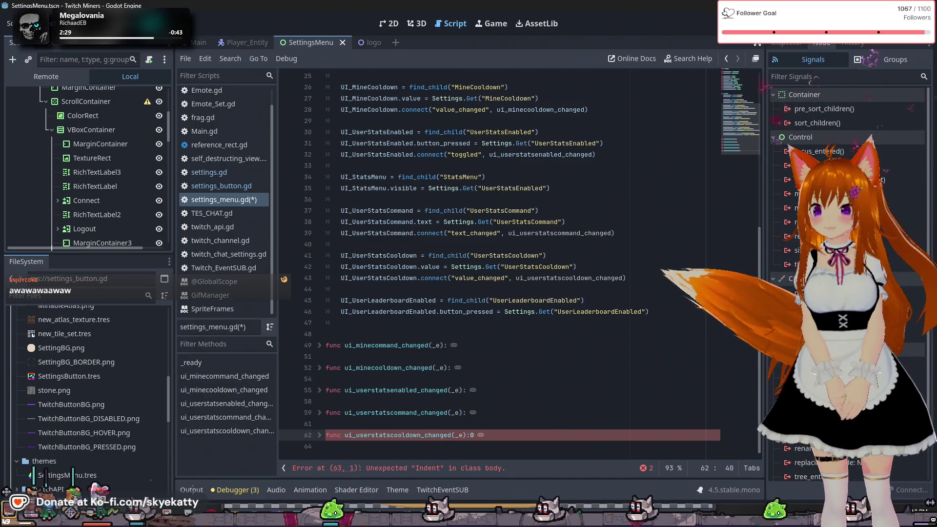
# - Delete the stray '0' after the ui_userstatscooldown_changed signature on line 62
pyautogui.press('BackSpace')
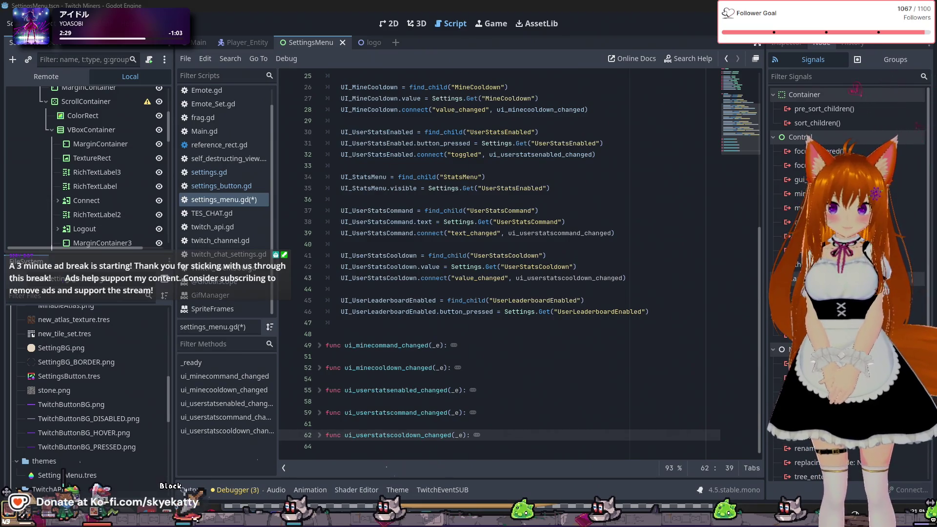
pyautogui.scroll(-2, 849, 283)
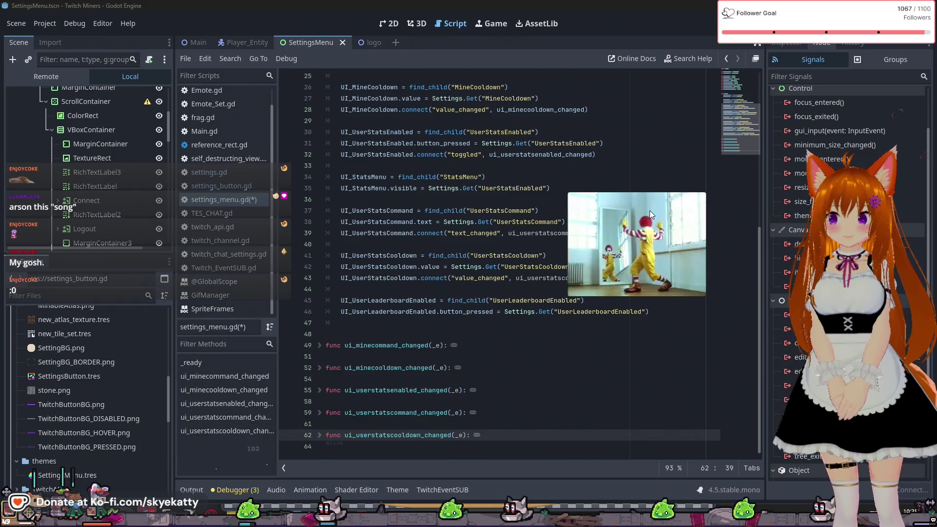
pyautogui.moveTo(649, 210)
pyautogui.mouseDown()
pyautogui.moveTo(547, 178)
pyautogui.moveTo(496, 149)
pyautogui.moveTo(486, 153)
pyautogui.mouseUp()
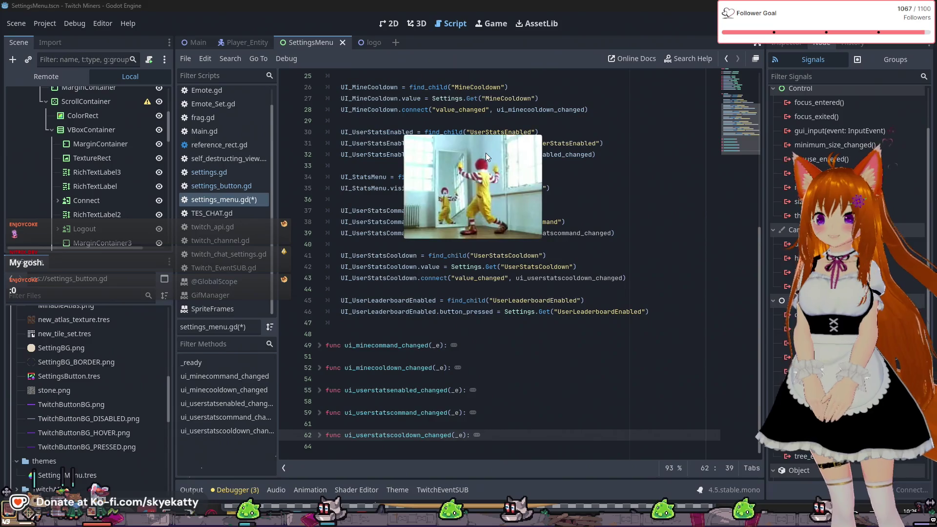
pyautogui.moveTo(486, 153)
pyautogui.mouseDown()
pyautogui.moveTo(514, 175)
pyautogui.moveTo(580, 188)
pyautogui.mouseUp()
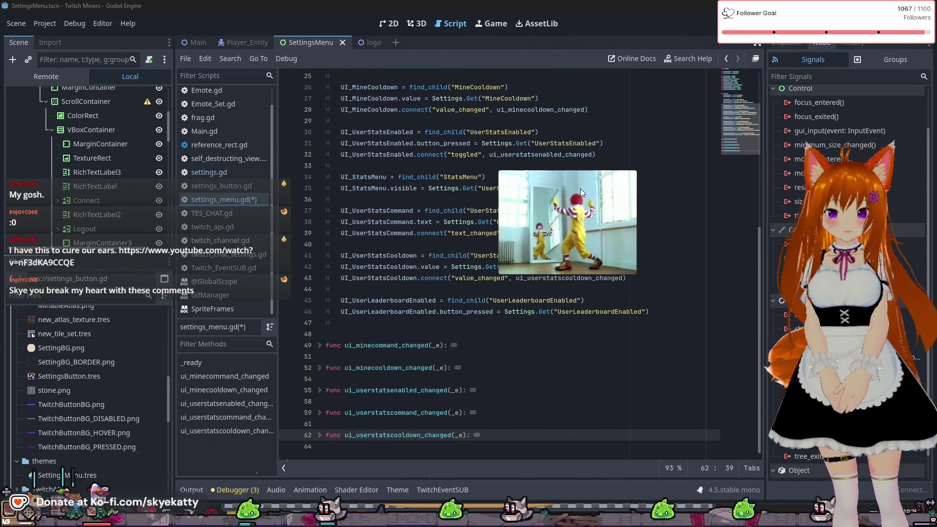
pyautogui.moveTo(581, 188)
pyautogui.mouseDown()
pyautogui.moveTo(473, 218)
pyautogui.moveTo(405, 220)
pyautogui.moveTo(713, 200)
pyautogui.mouseUp()
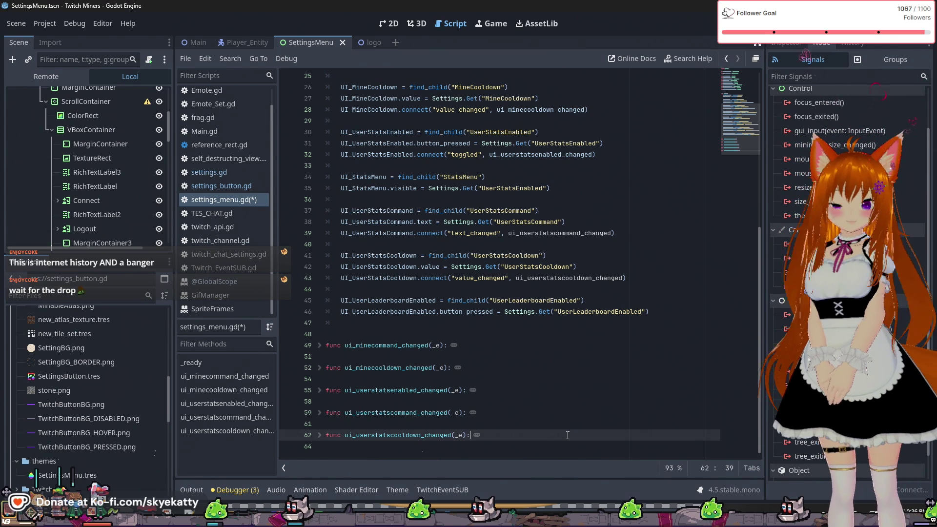
pyautogui.press('Return')
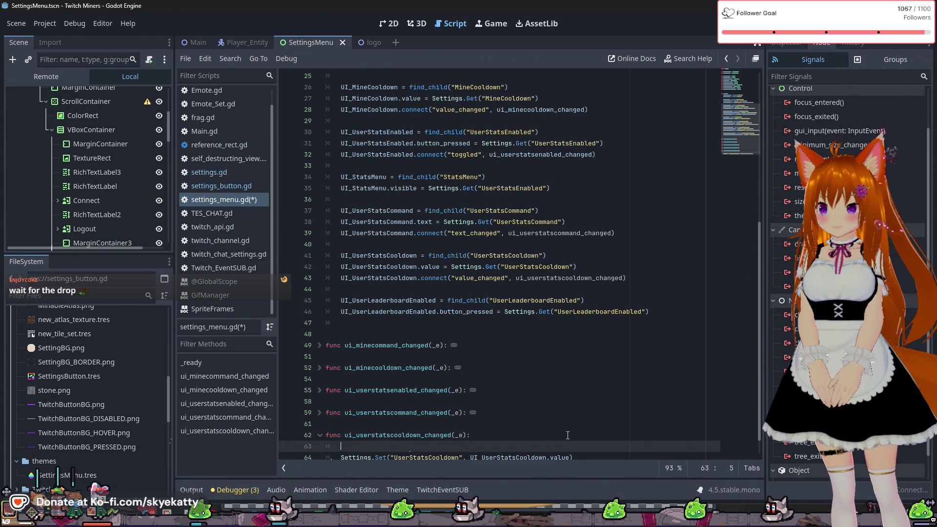
# - Remove the extra blank line and collapse the ui_userstatscooldown_changed handler
pyautogui.press('BackSpace')
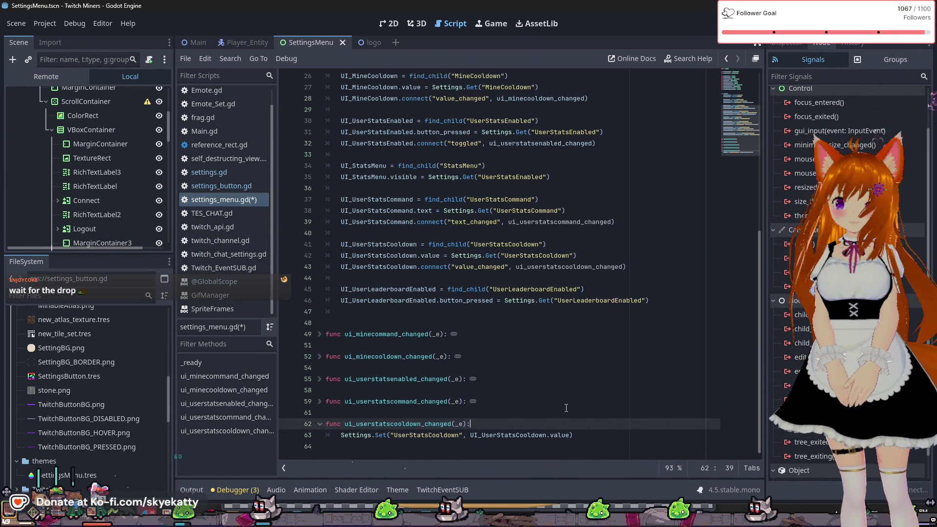
pyautogui.press('Down')
pyautogui.press('Down')
pyautogui.press('Down')
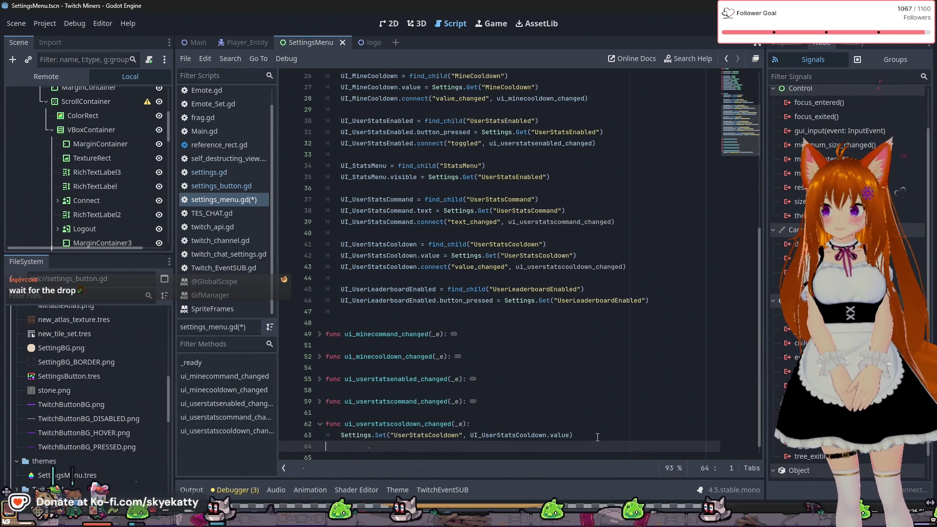
pyautogui.click(320, 412)
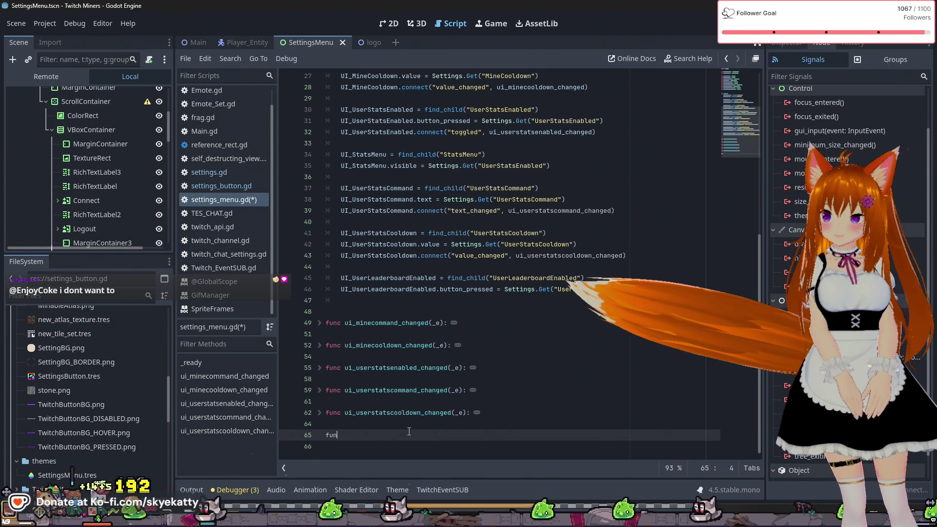
# - Declare func ui_userleaderboardenabled_changed(_e): on line 65 and start its indented body
pyautogui.write('func')
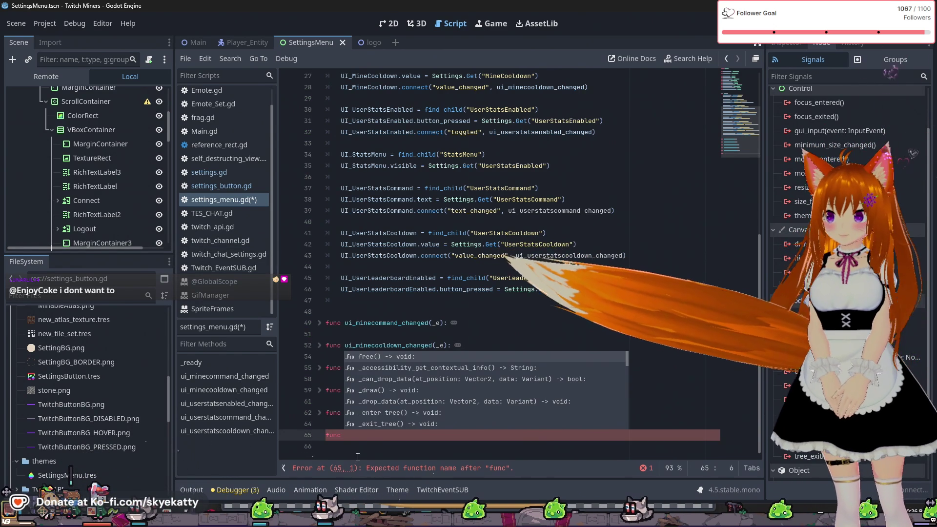
pyautogui.click(373, 436)
pyautogui.write('ui')
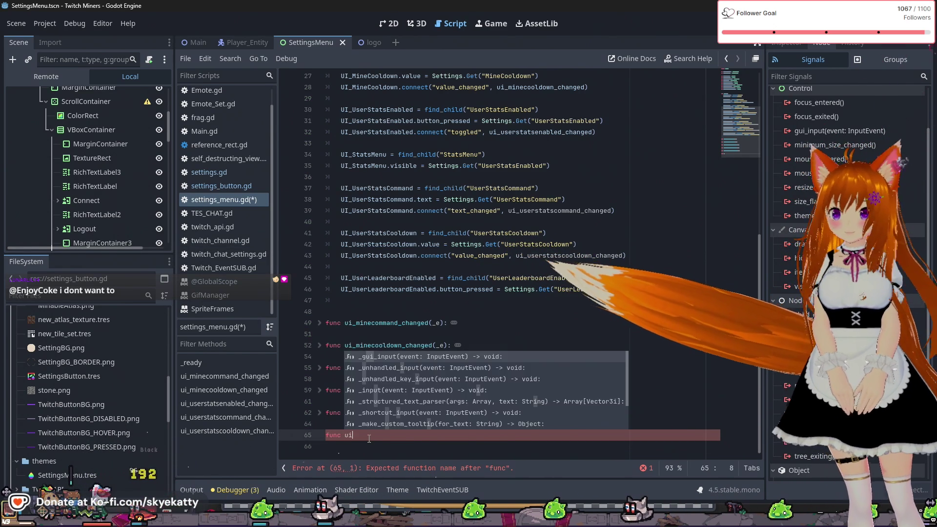
pyautogui.write('_lead')
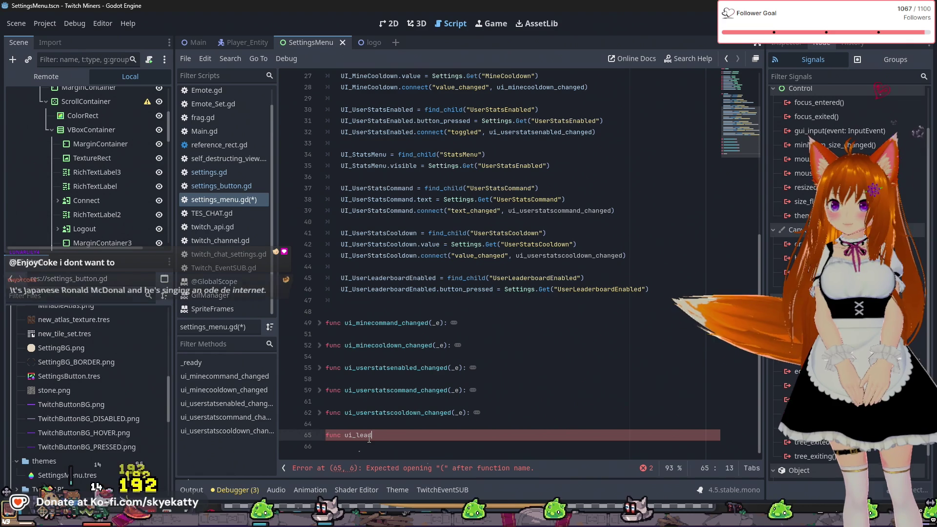
pyautogui.write('erboarde')
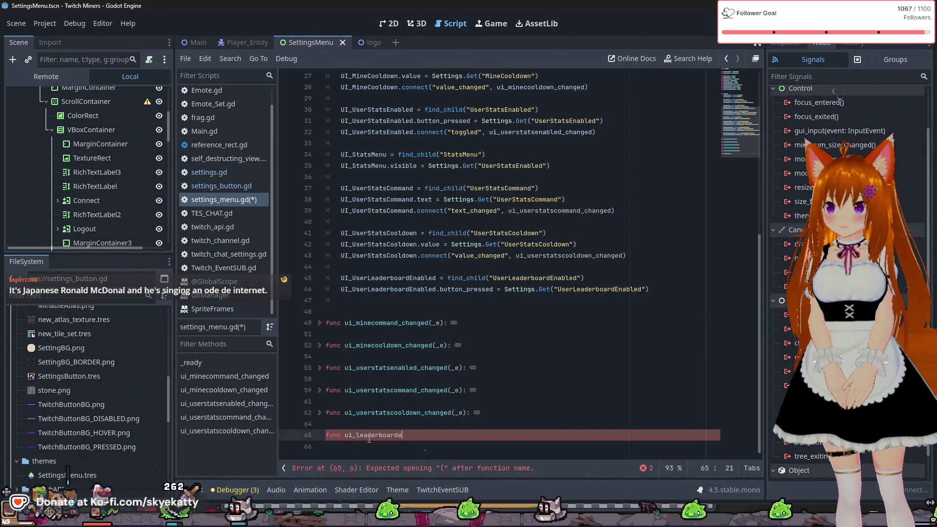
pyautogui.write('nabled')
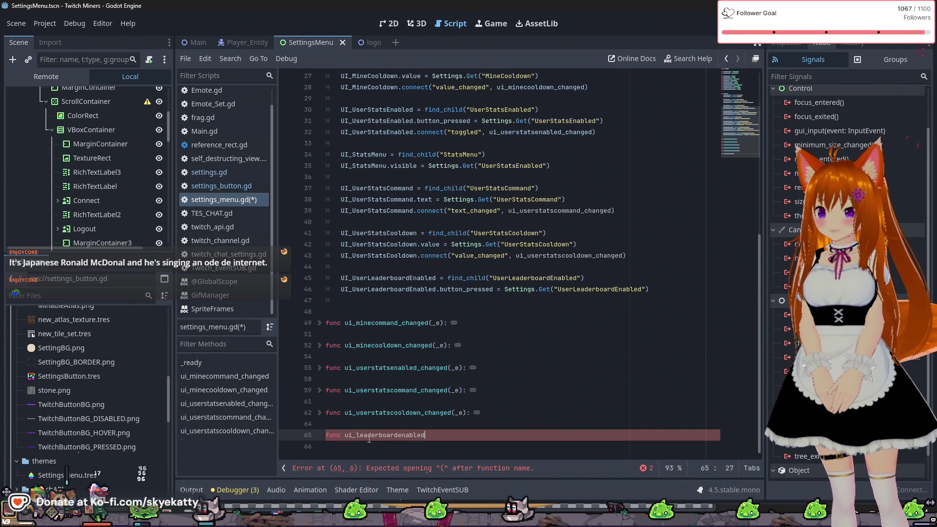
pyautogui.write('_changed')
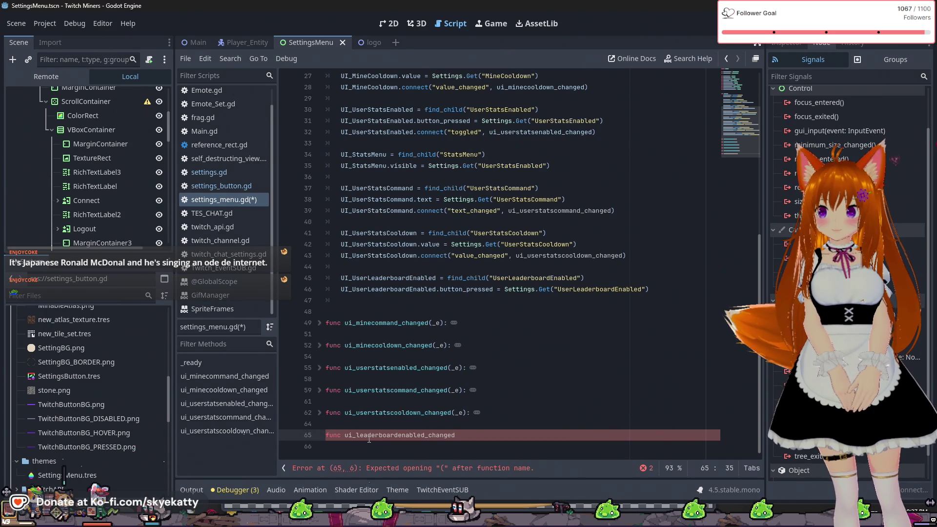
pyautogui.click(369, 437)
pyautogui.write('user')
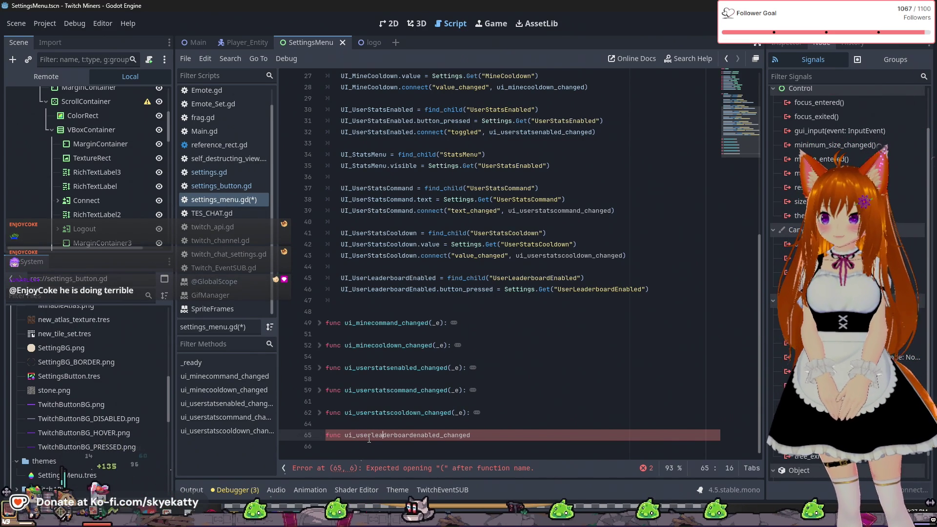
pyautogui.press('Down')
pyautogui.press('Left')
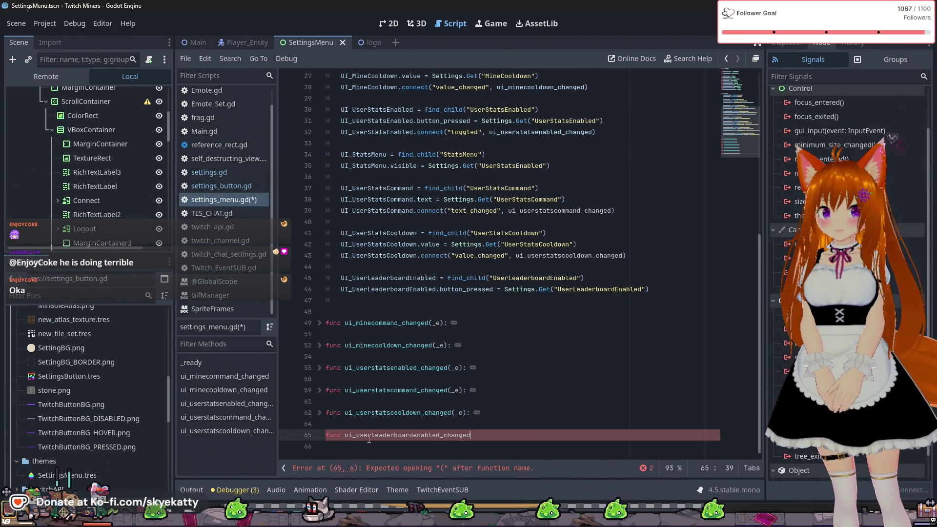
pyautogui.press('Left')
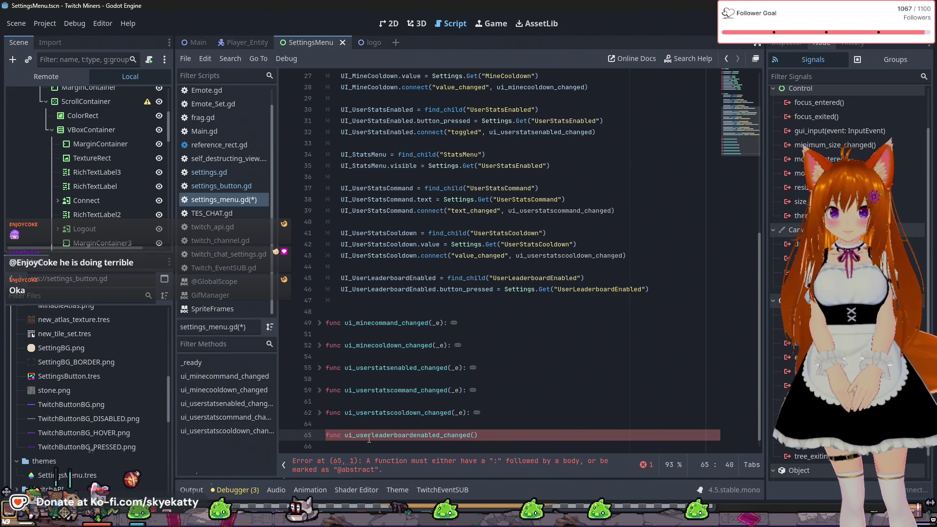
pyautogui.write('_e')
pyautogui.press('Right')
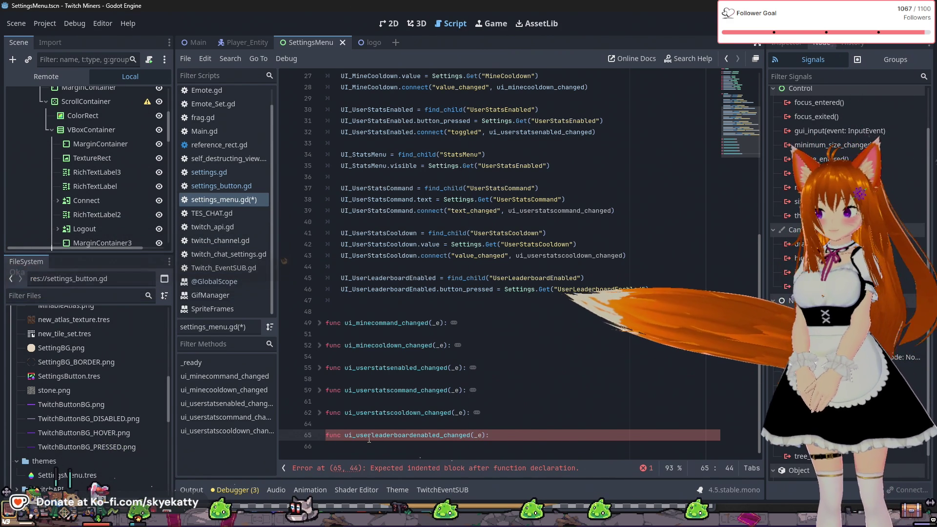
pyautogui.press('Return')
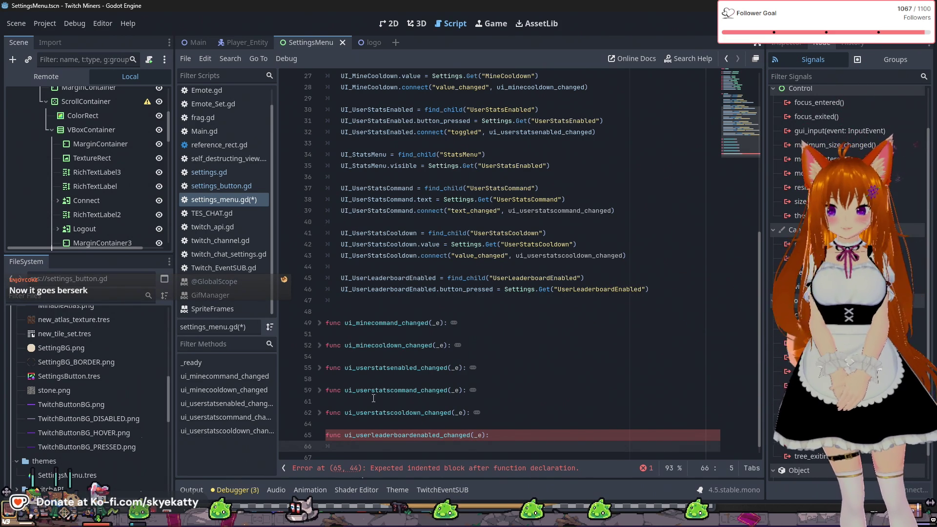
pyautogui.scroll(-1, 448, 360)
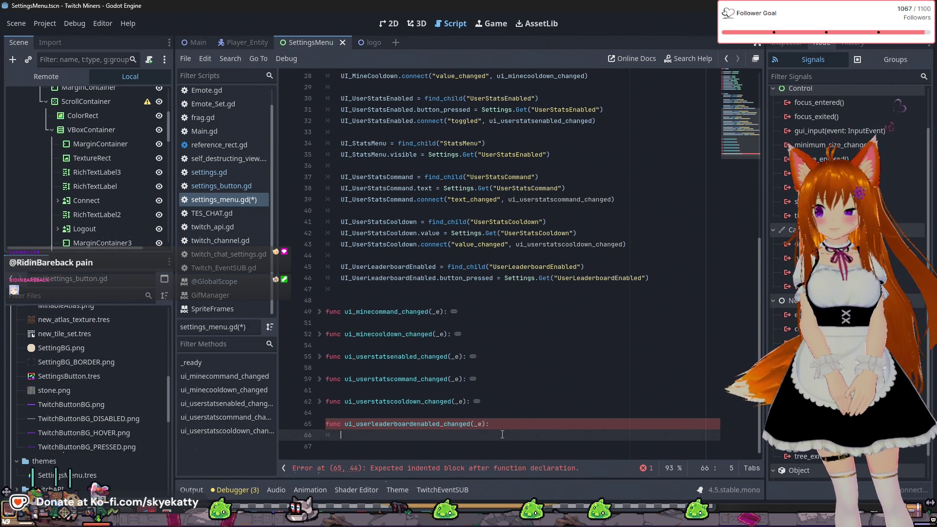
# - Type Settings.Set("UserLeaderboardEnabled", UI_UserLeaderboardEnabled.button_pressed) on line 66, with the cooldown handler unfolded for reference
pyautogui.click(319, 401)
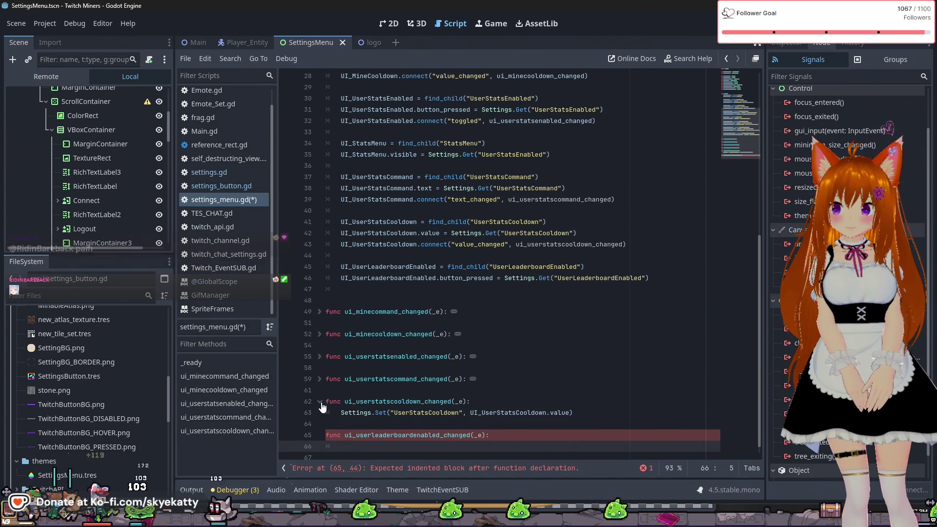
pyautogui.write('Setting')
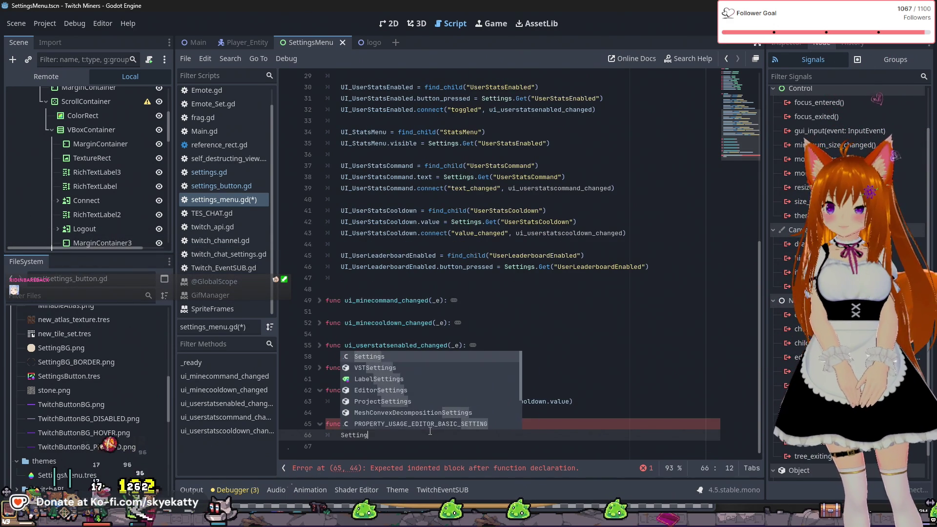
pyautogui.write('s.')
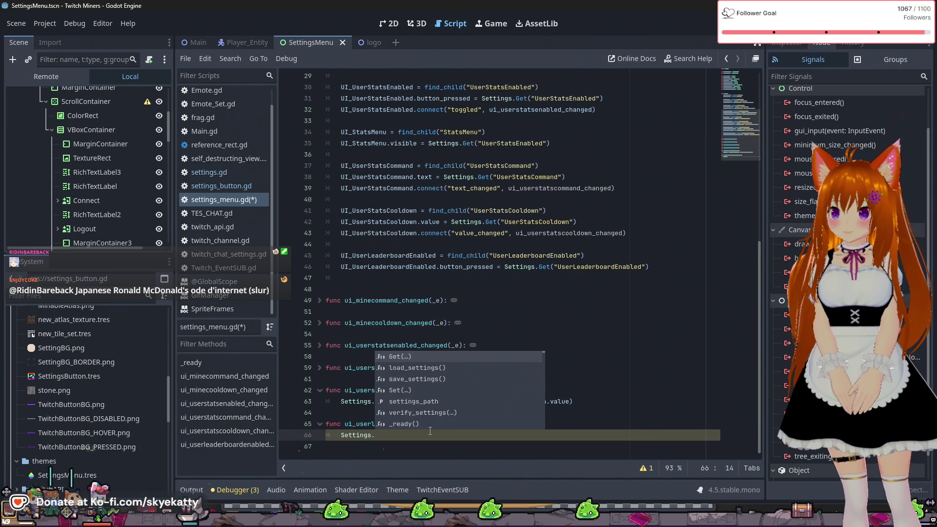
pyautogui.write('Set(')
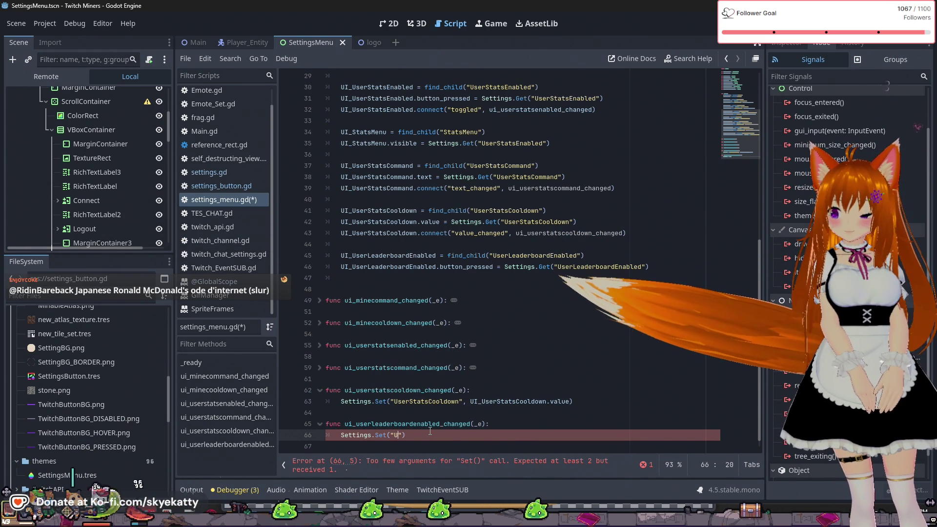
pyautogui.write('"UserL')
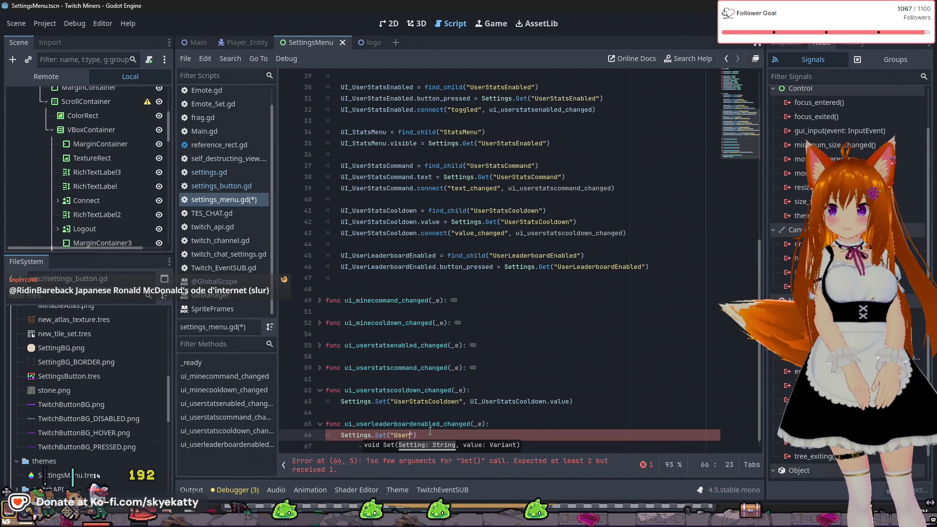
pyautogui.write('eas')
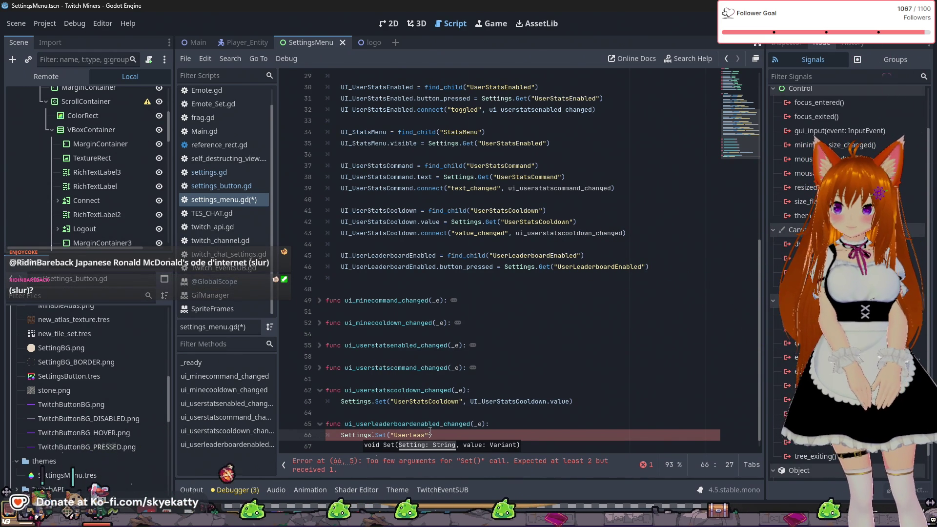
pyautogui.write('derboard')
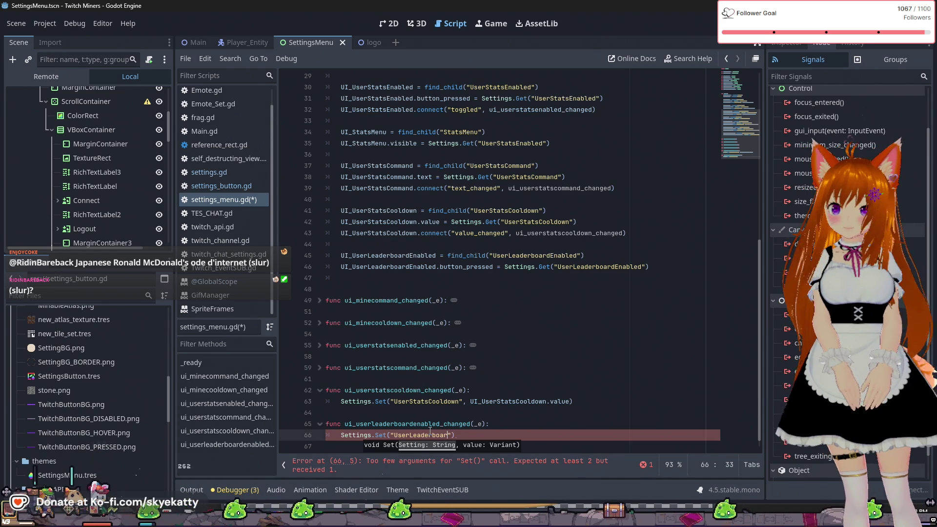
pyautogui.write('Enabled')
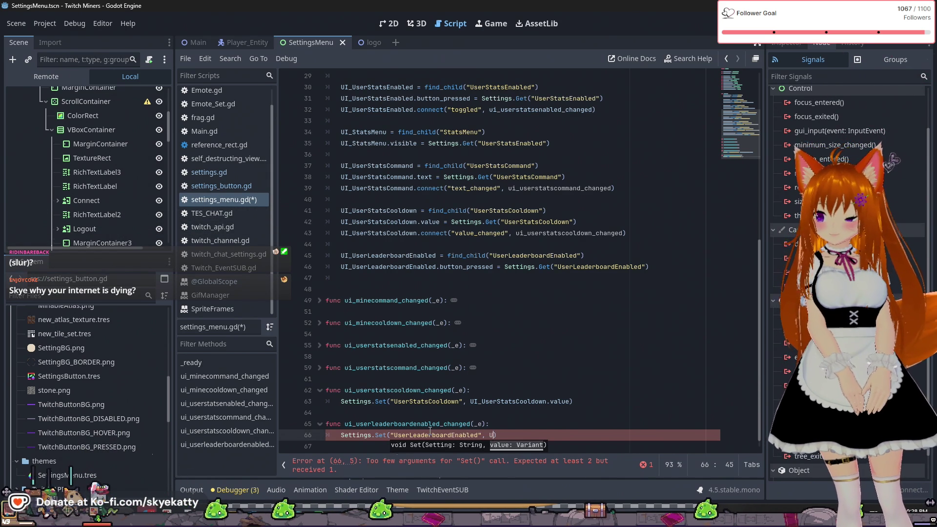
pyautogui.write('UI_U')
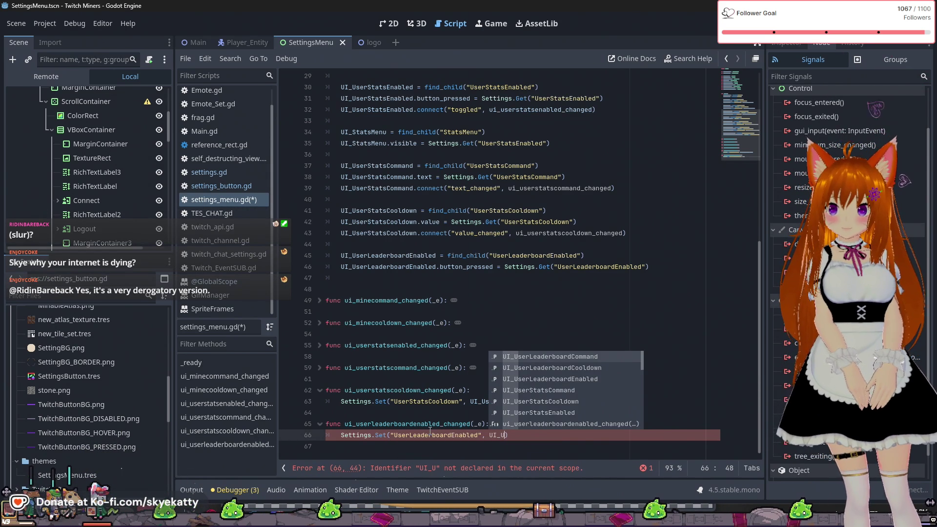
pyautogui.press('Down')
pyautogui.press('Down')
pyautogui.press('Return')
pyautogui.write('.')
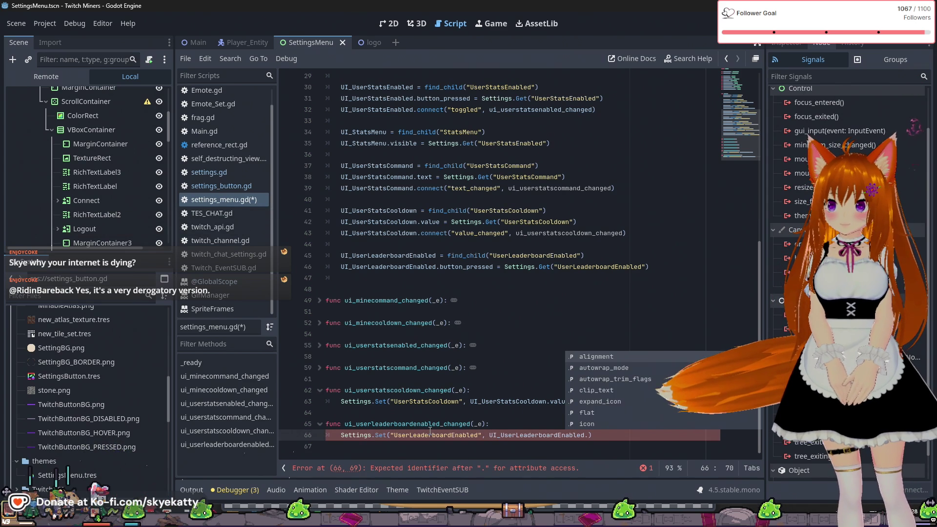
pyautogui.write('button')
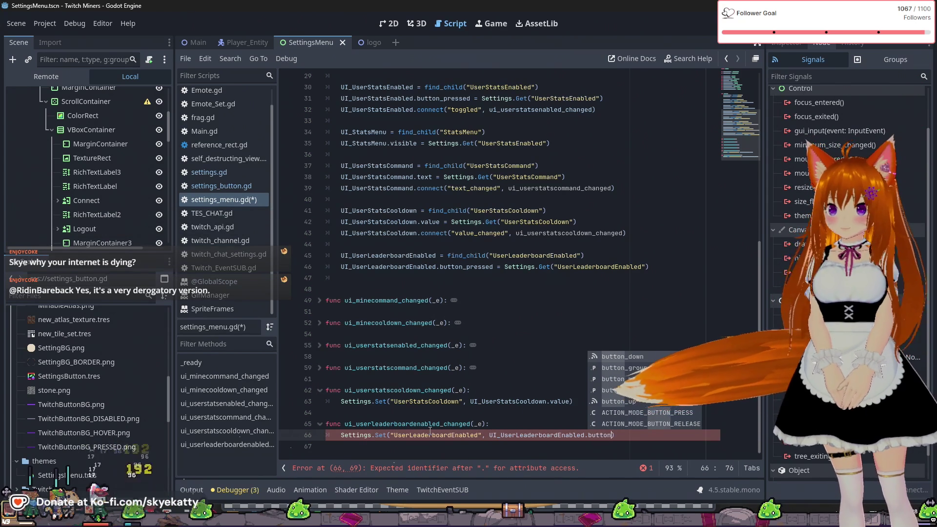
pyautogui.write('_pressed')
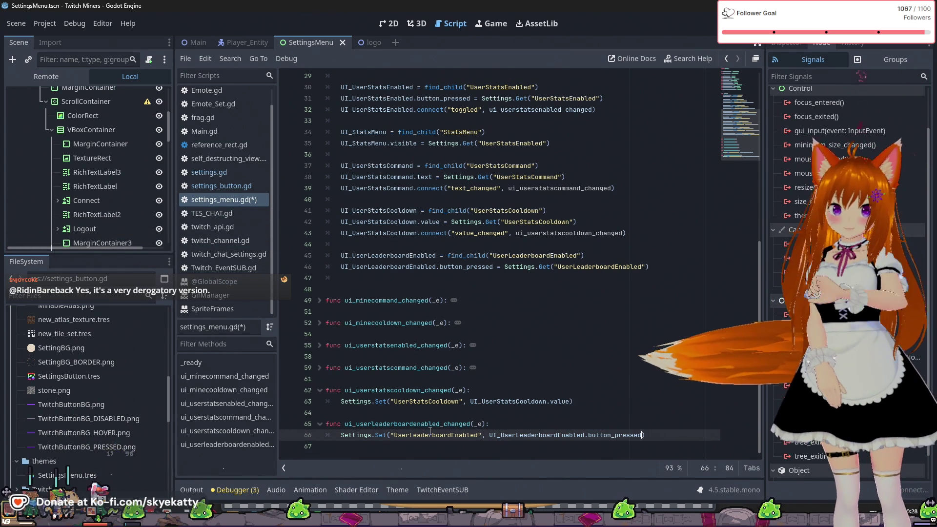